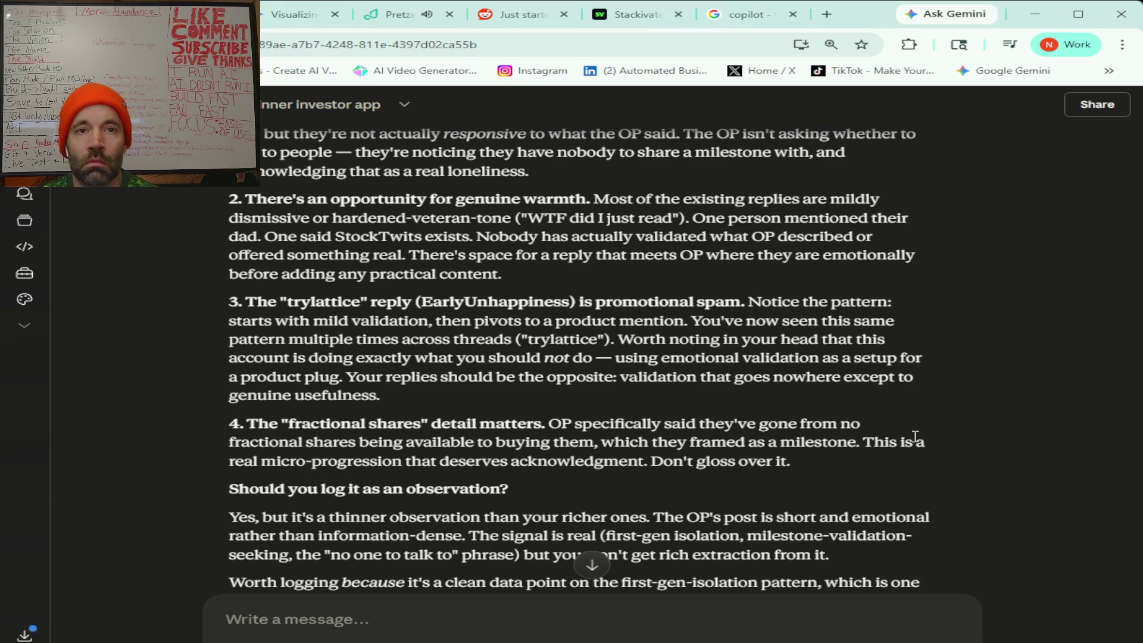
Play the VHS tile from Pretzel's Stations grid, then return to the Claude chat.
click(399, 15)
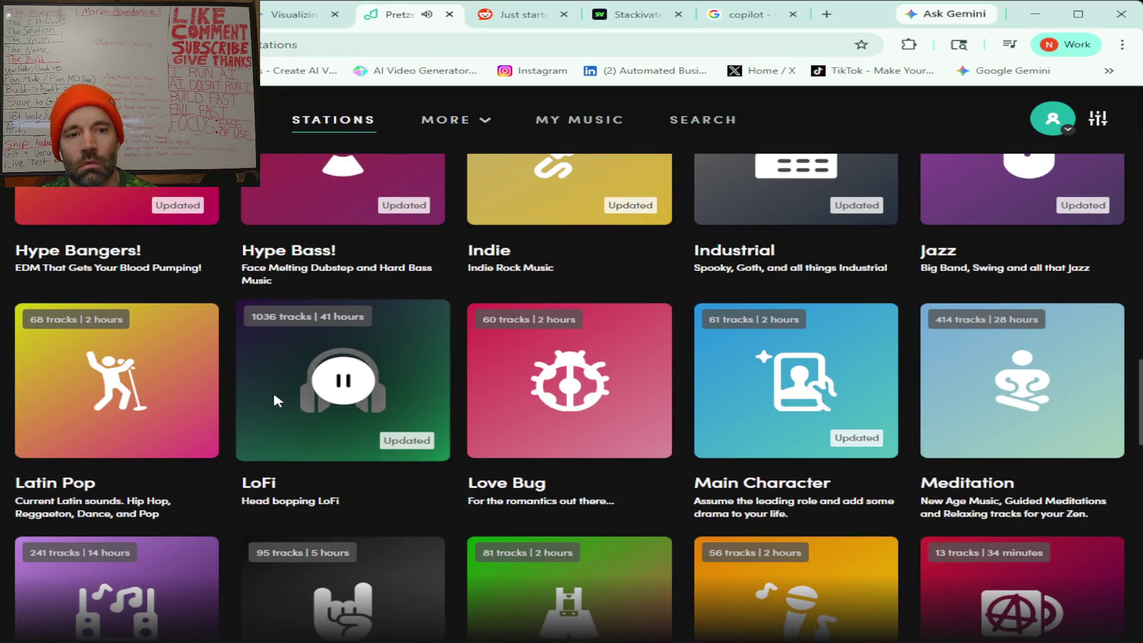
scroll(283, 401, down, 5)
scroll(283, 402, down, 5)
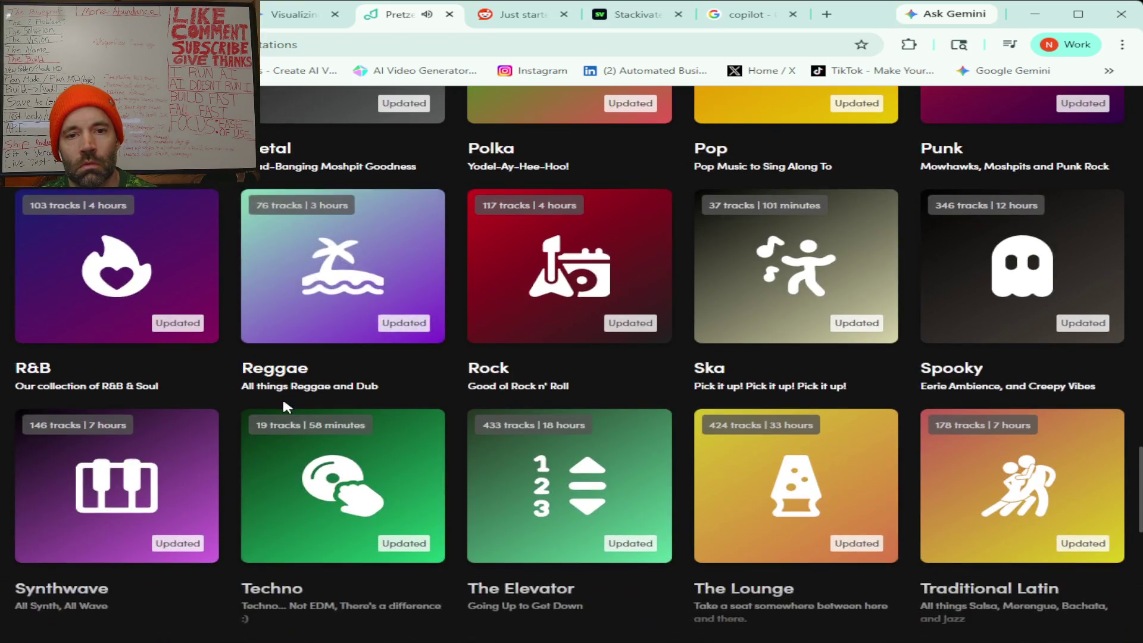
scroll(284, 404, down, 10)
scroll(547, 312, up, 4)
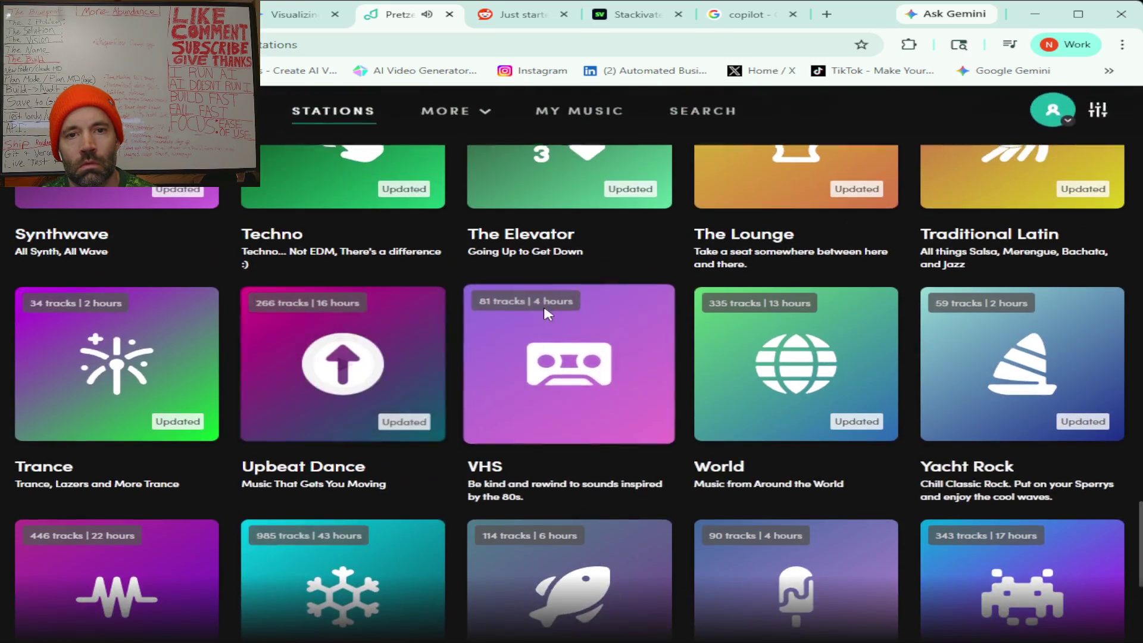
click(571, 365)
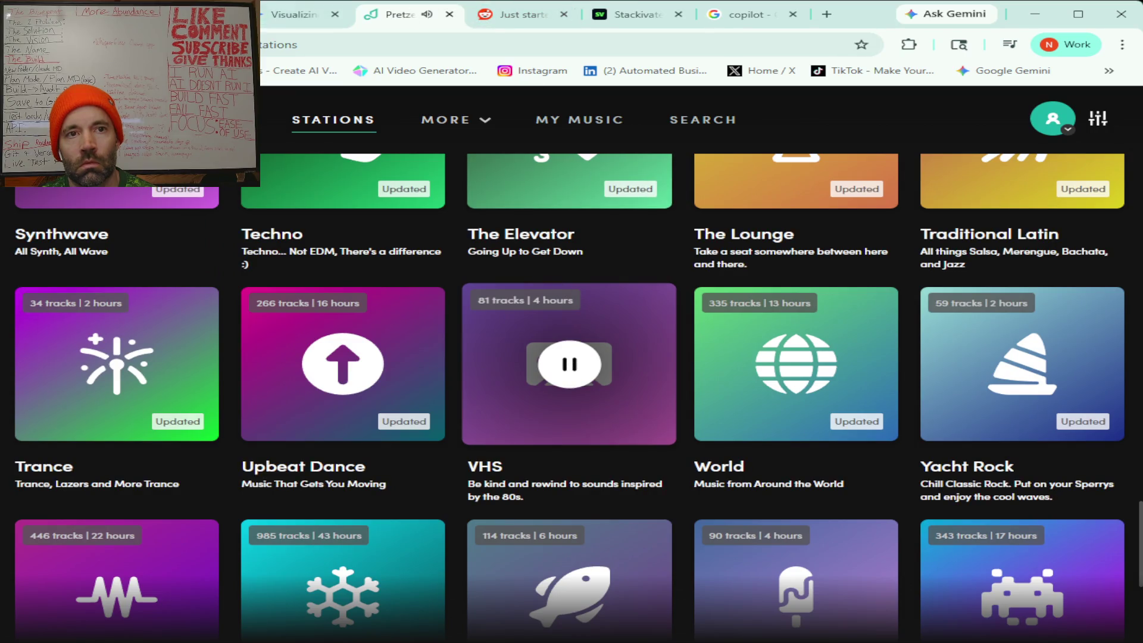
key(ctrl+shift+Tab)
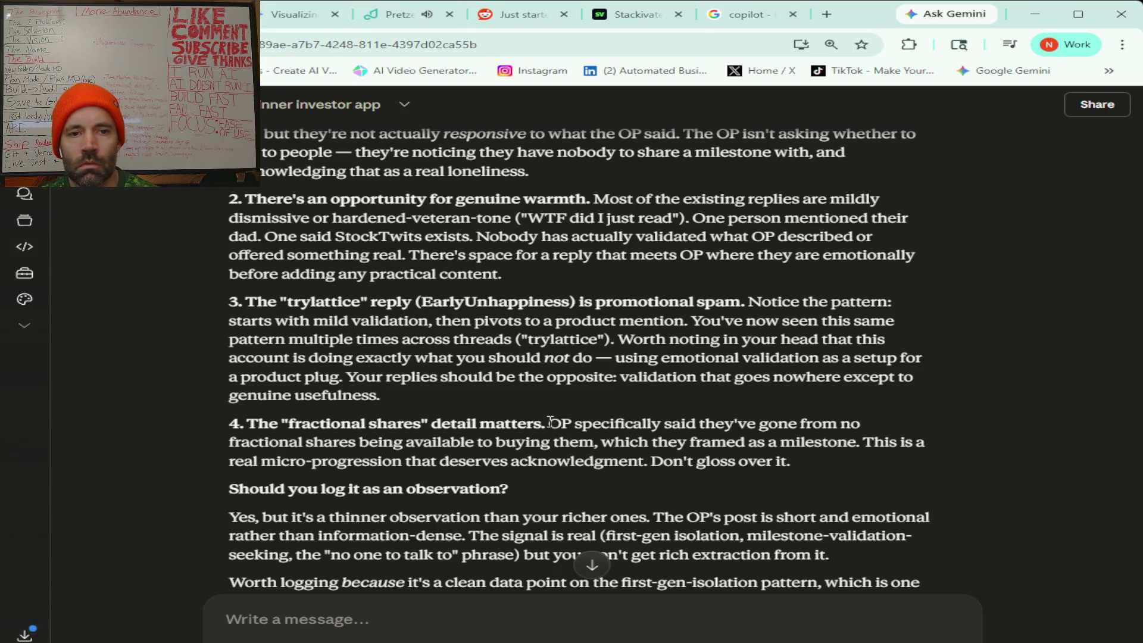
scroll(875, 378, down, 4)
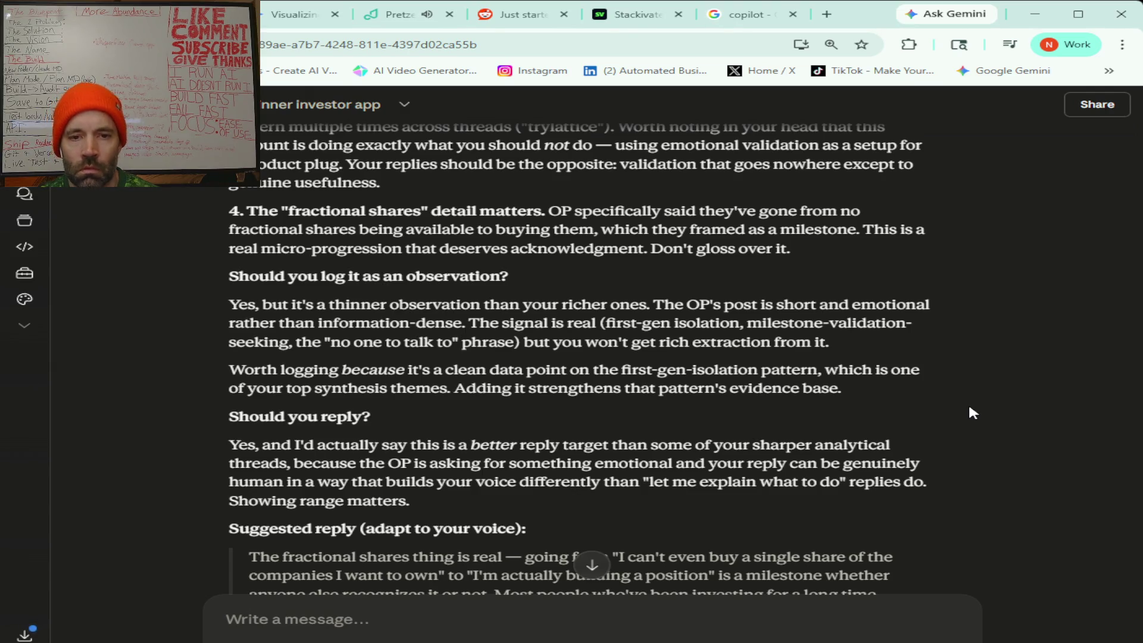
Scroll down to Claude's Suggested reply block and select all four of its paragraphs.
scroll(917, 341, down, 3)
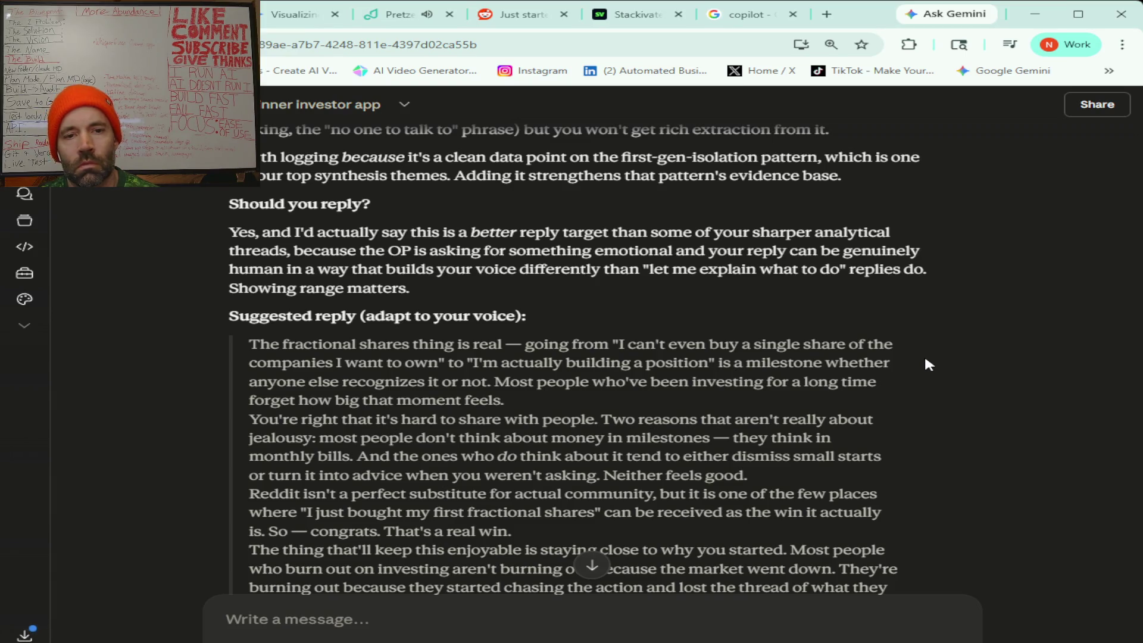
scroll(924, 357, down, 1)
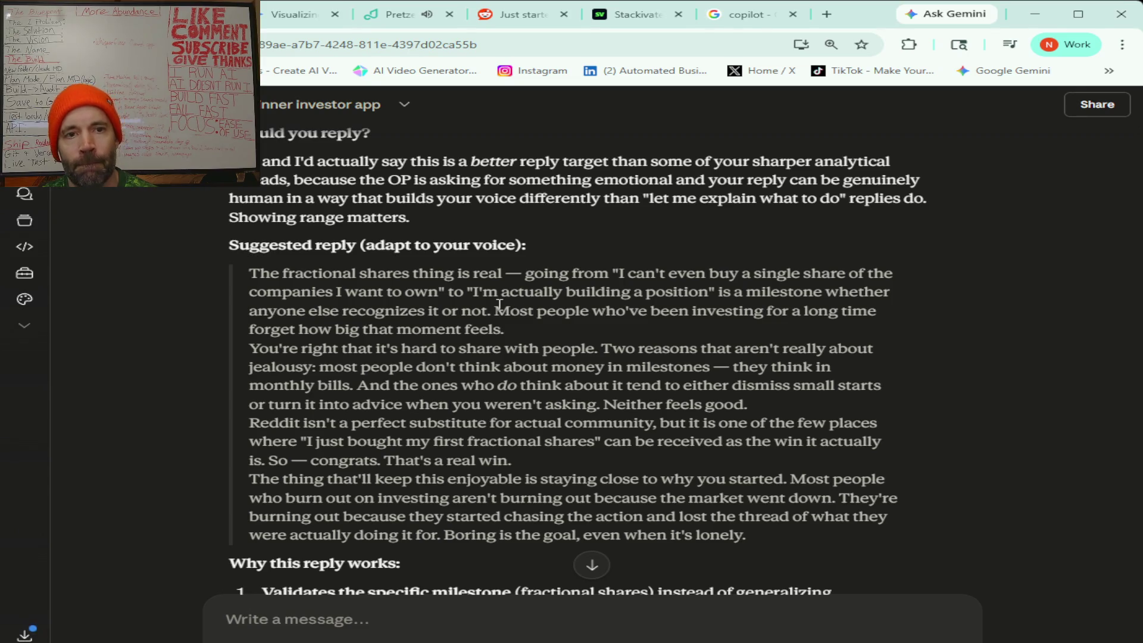
scroll(592, 348, down, 1)
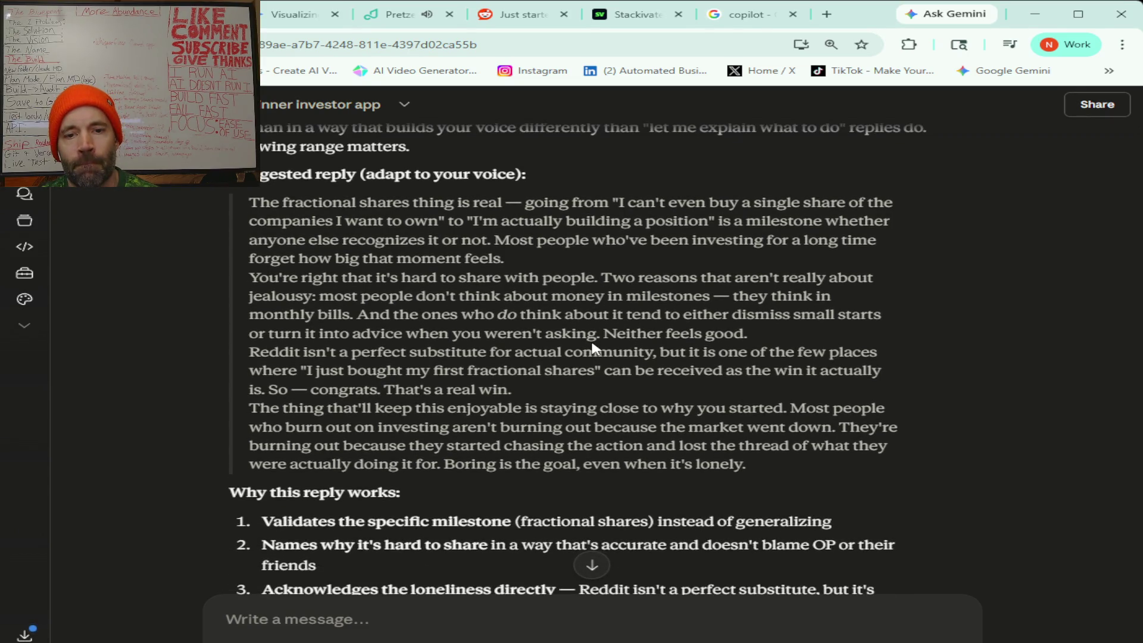
mouse_move(762, 466)
mouse_down()
mouse_move(408, 298)
mouse_move(257, 208)
mouse_up()
key(ctrl+c)
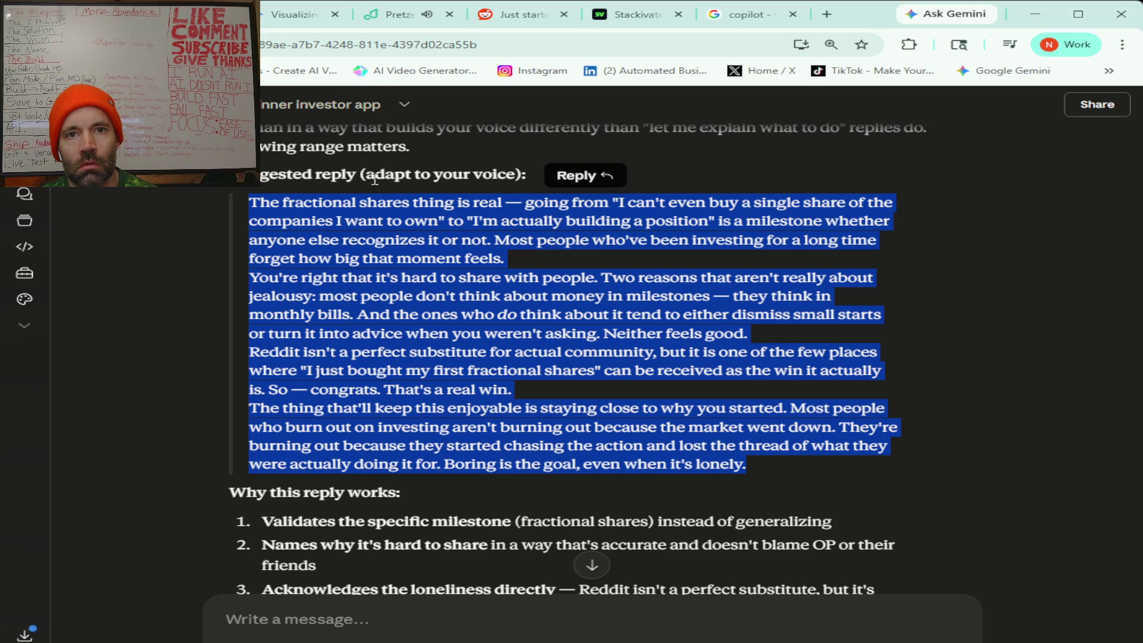
Paste the four-paragraph reply into a new comment on the r/investing post and add a blank line.
click(522, 22)
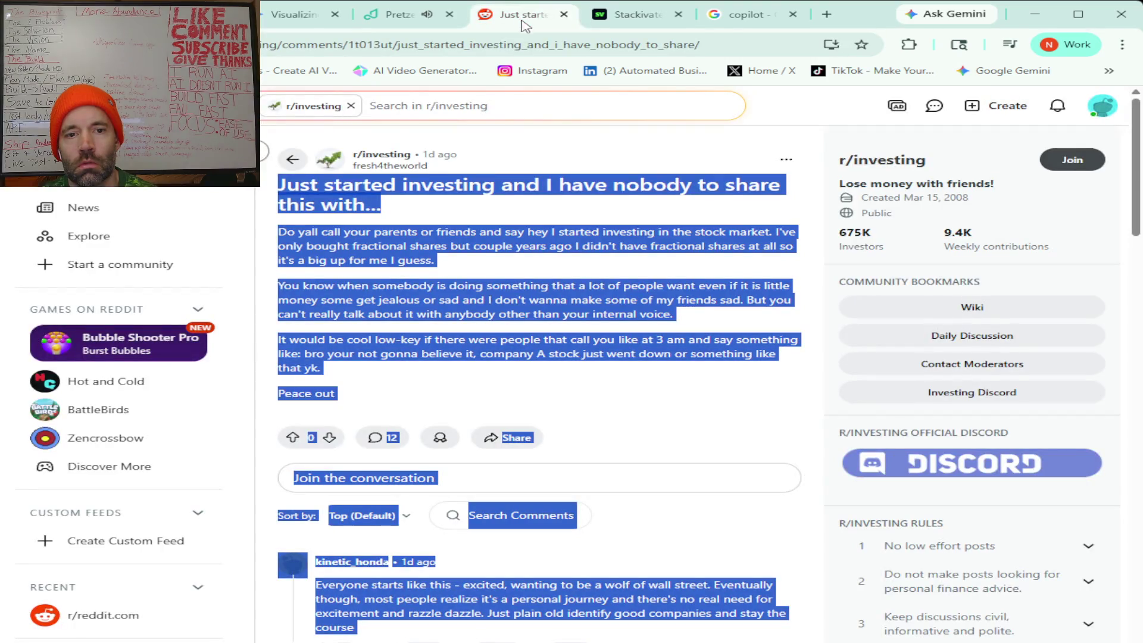
click(469, 477)
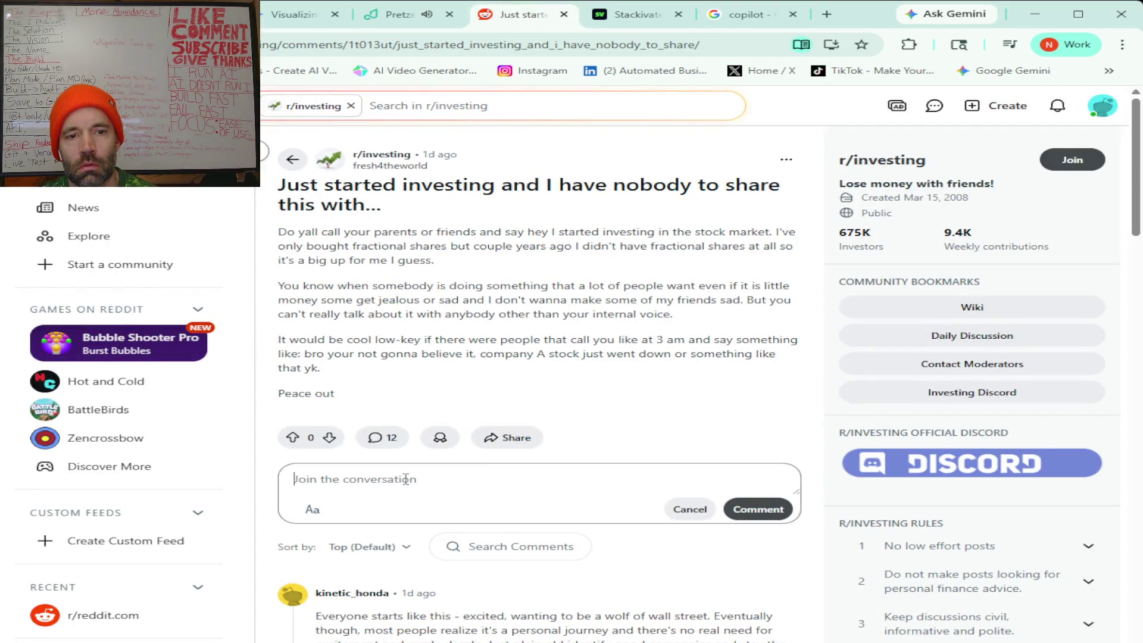
key(ctrl+v)
scroll(409, 568, down, 2)
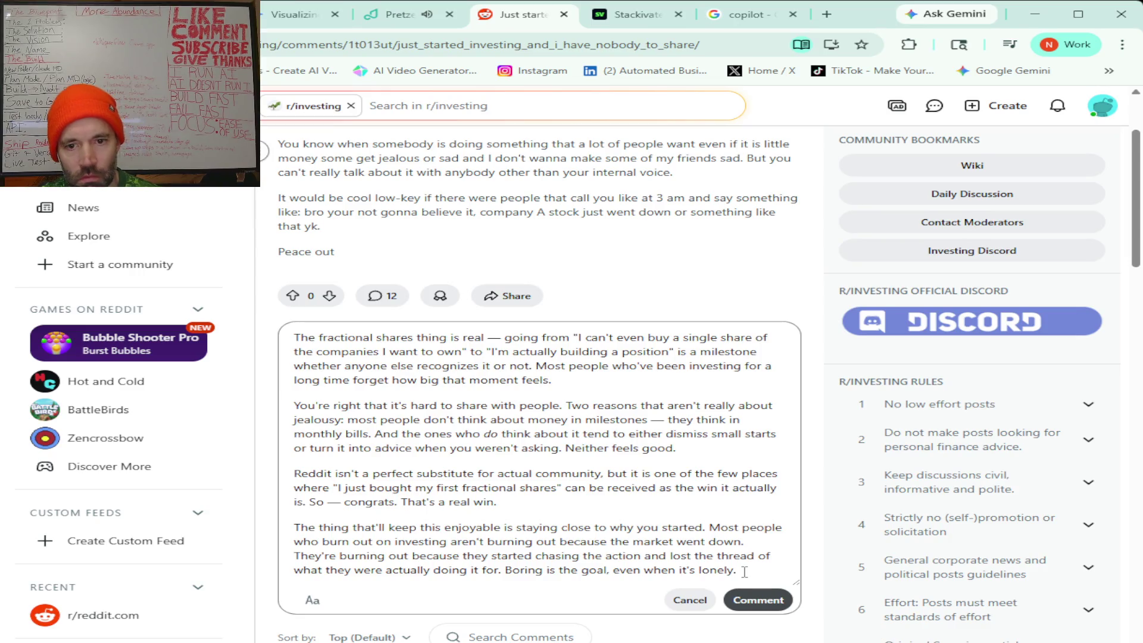
key(Return)
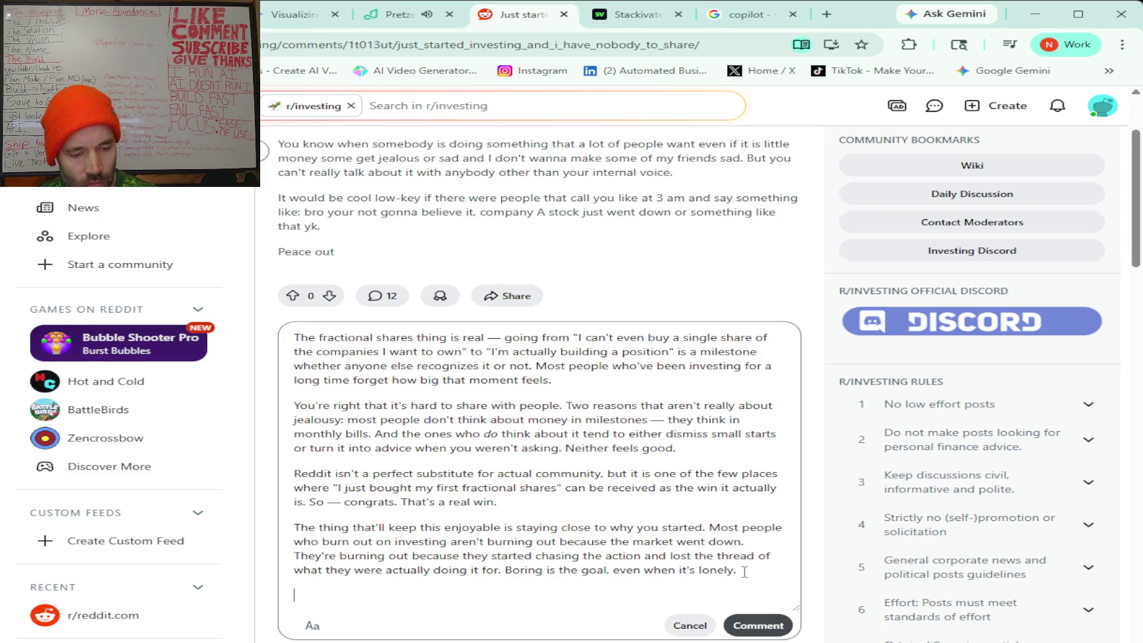
key(Return)
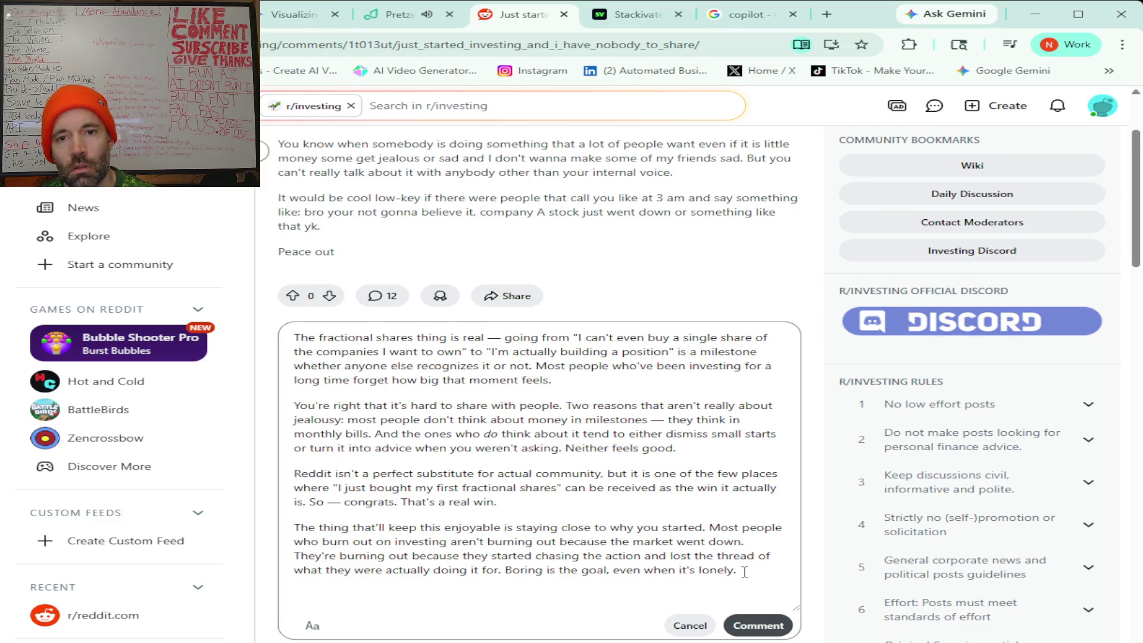
Type paragraphs starting 'Alright I would have to say that you have definitely made some progress.' about fractional shares.
text(Alright I would have to say that you have definitely made some progress.)
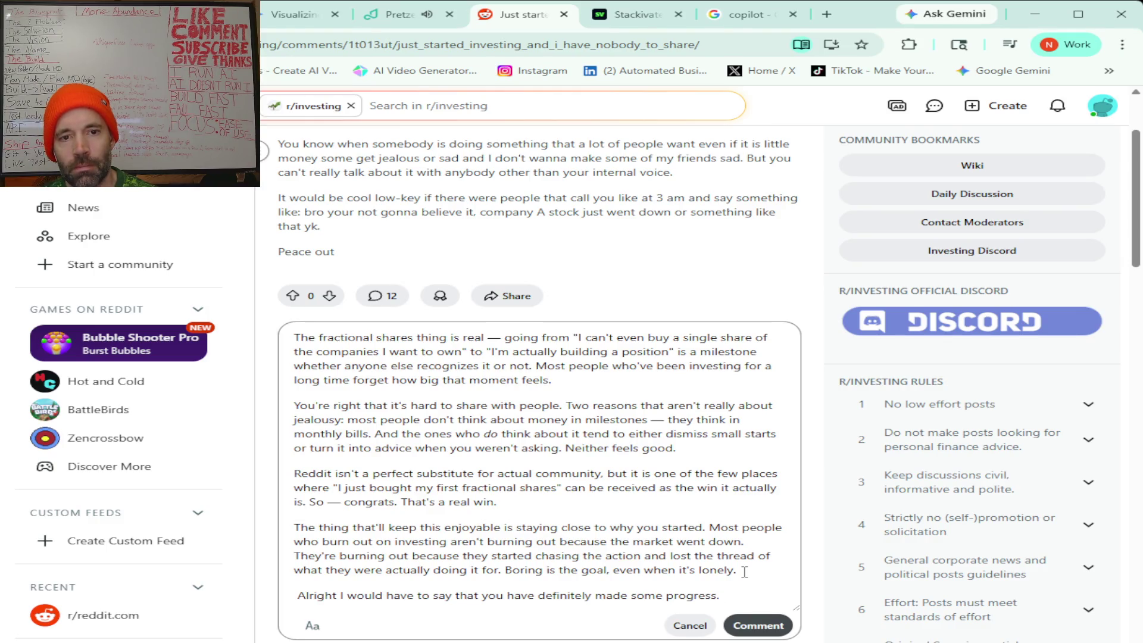
text( You understand that you're building a position and even though it's fractional shares, people weren't even able to do that a couple of years ago. Investing now, I think, is really the best time to start investing and you're getting in at the right time because)
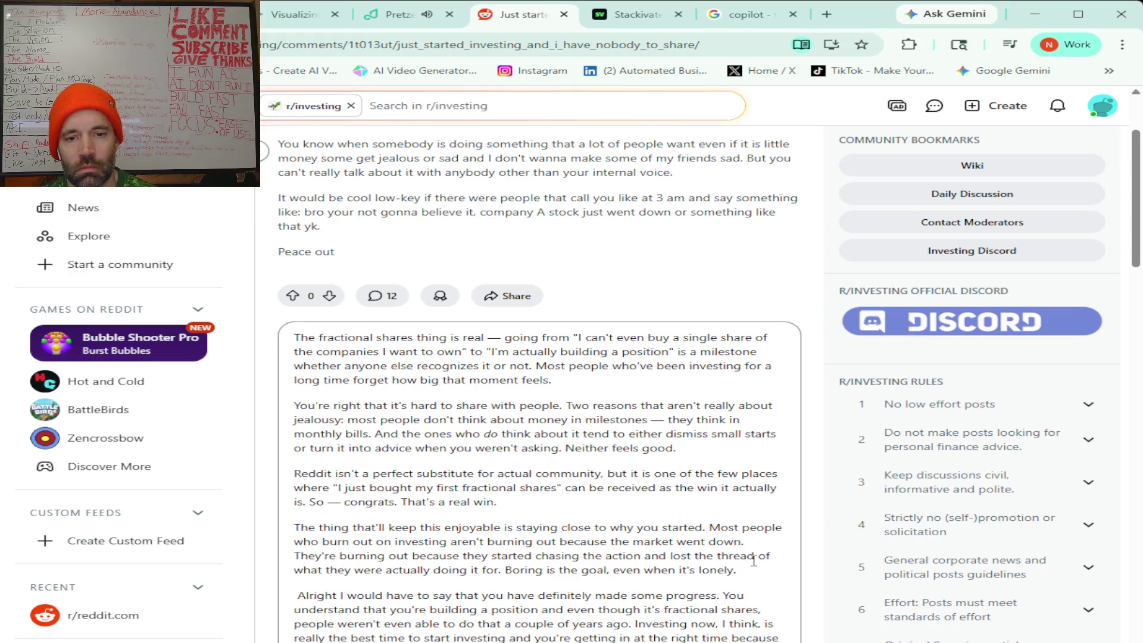
Delete the four pasted AI paragraphs and move 'In the past' into its own paragraph.
mouse_move(749, 576)
mouse_down()
mouse_move(392, 474)
mouse_move(282, 326)
mouse_up()
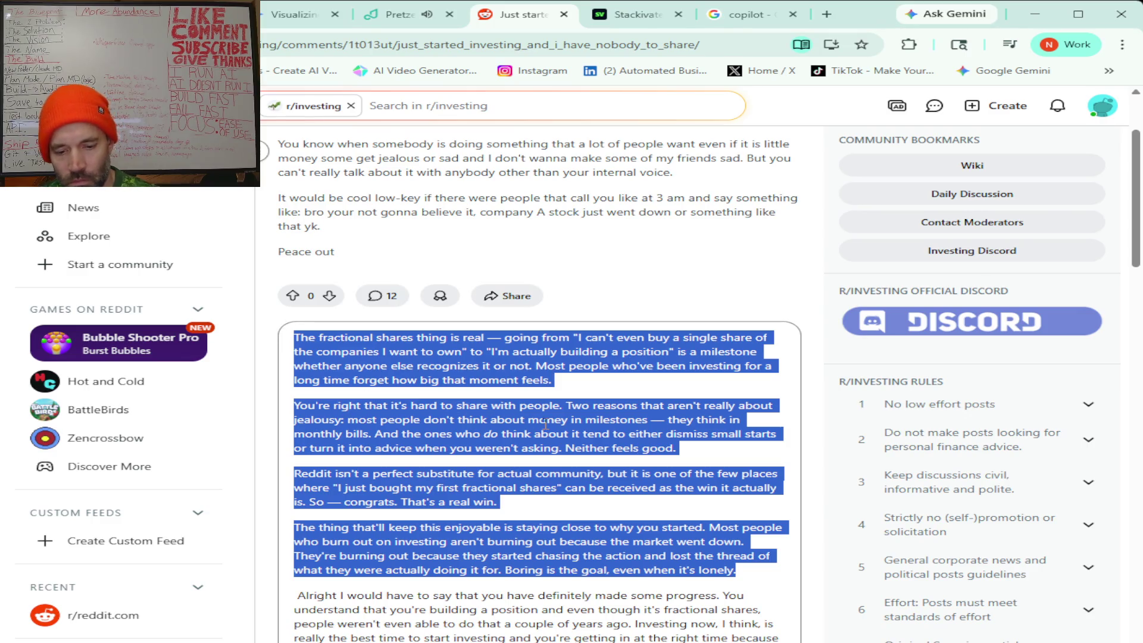
key(BackSpace)
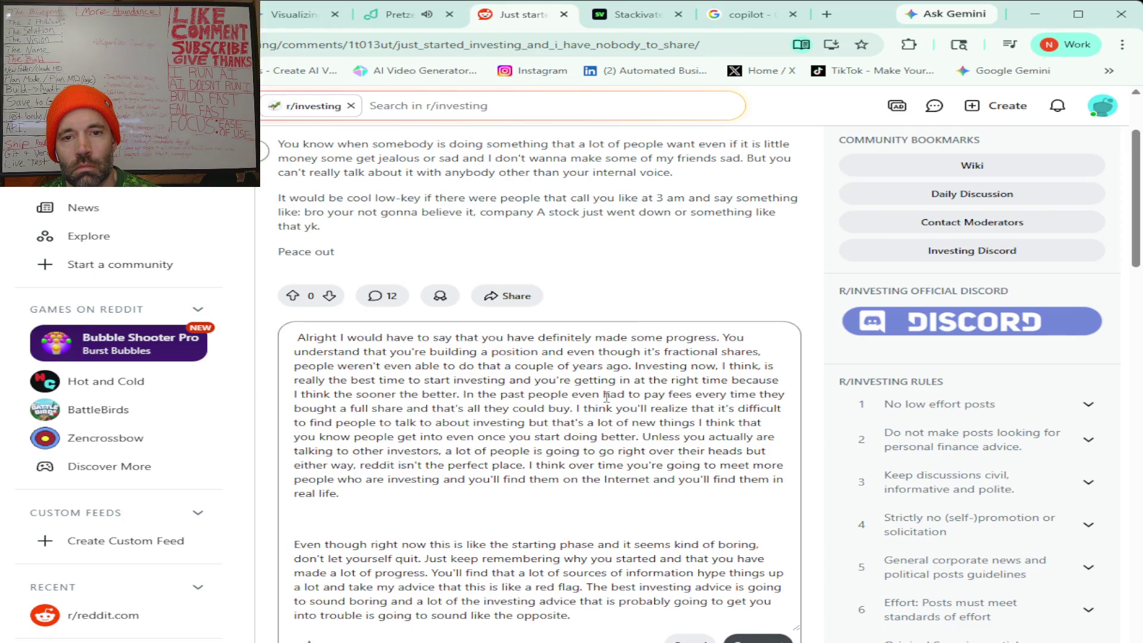
click(467, 396)
key(Return)
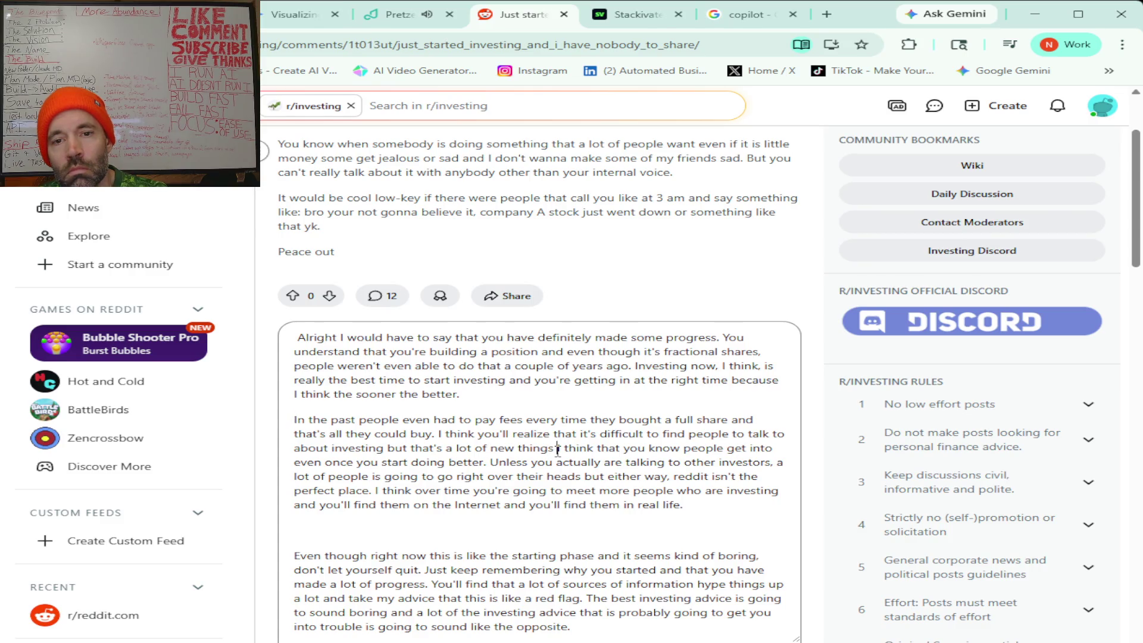
Trim 'I think', 'you know', a blank line before 'Even though', and 'like' from the draft.
drag(557, 451, 600, 447)
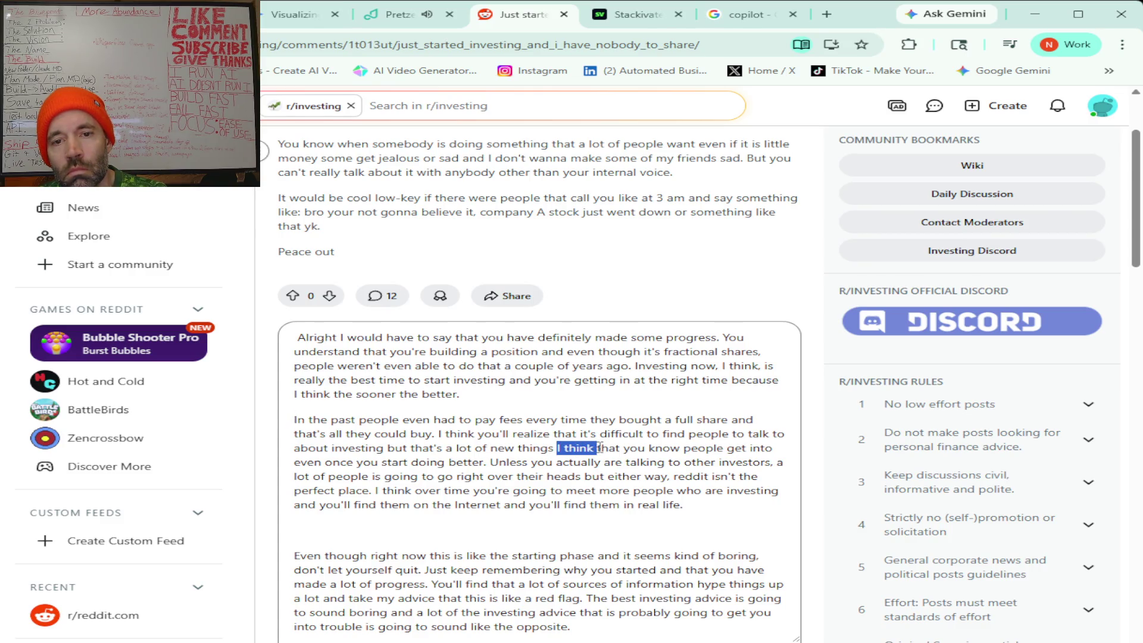
key(BackSpace)
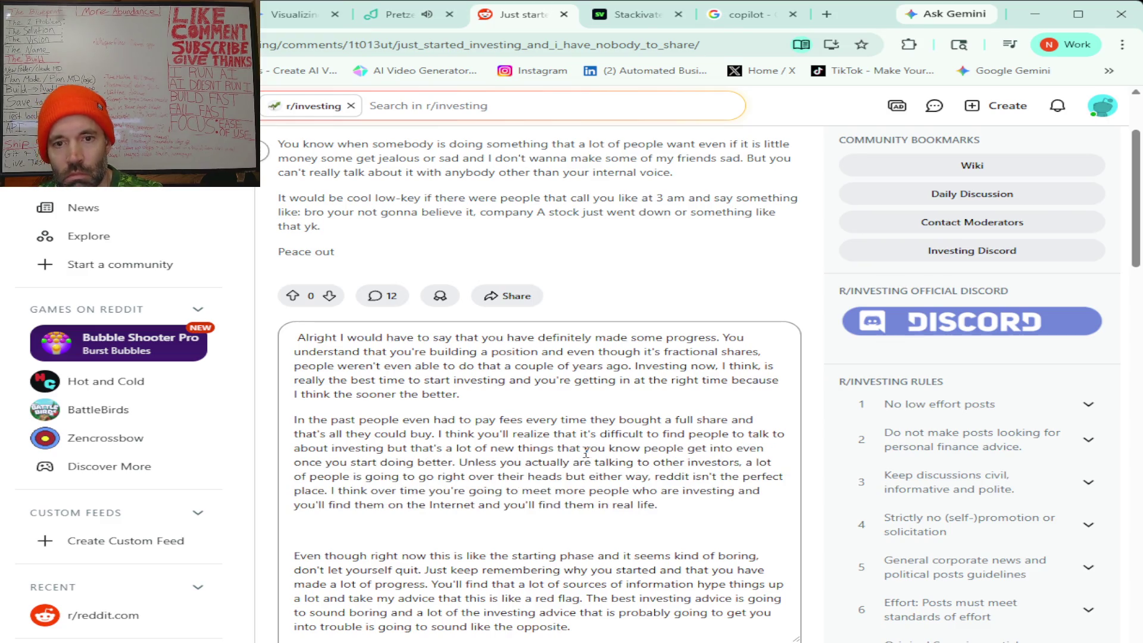
drag(583, 450, 642, 452)
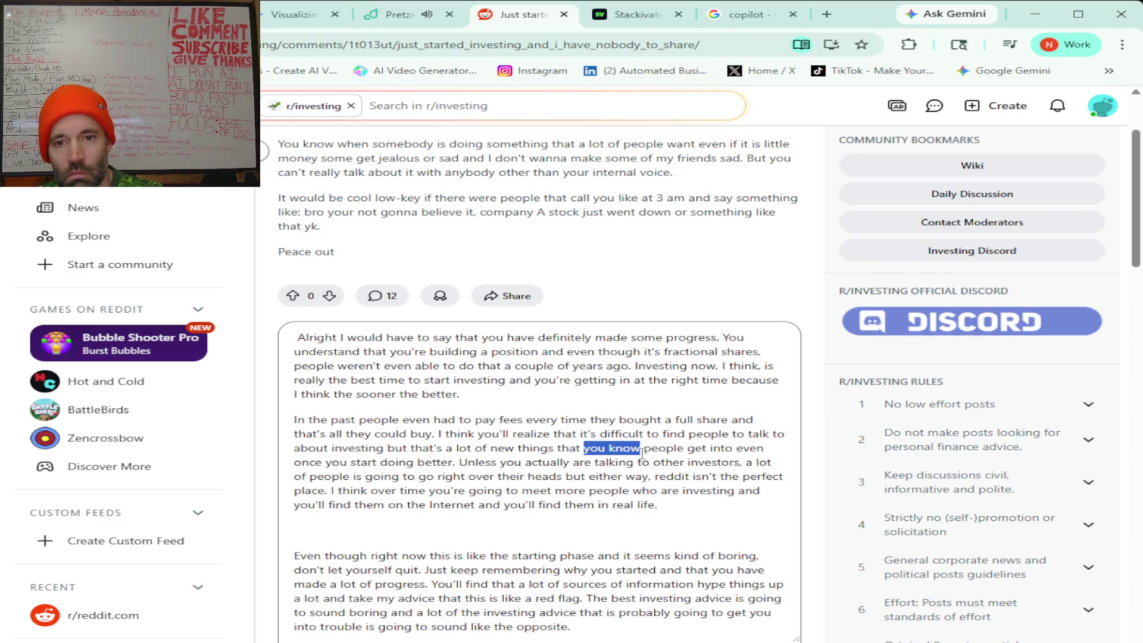
key(BackSpace)
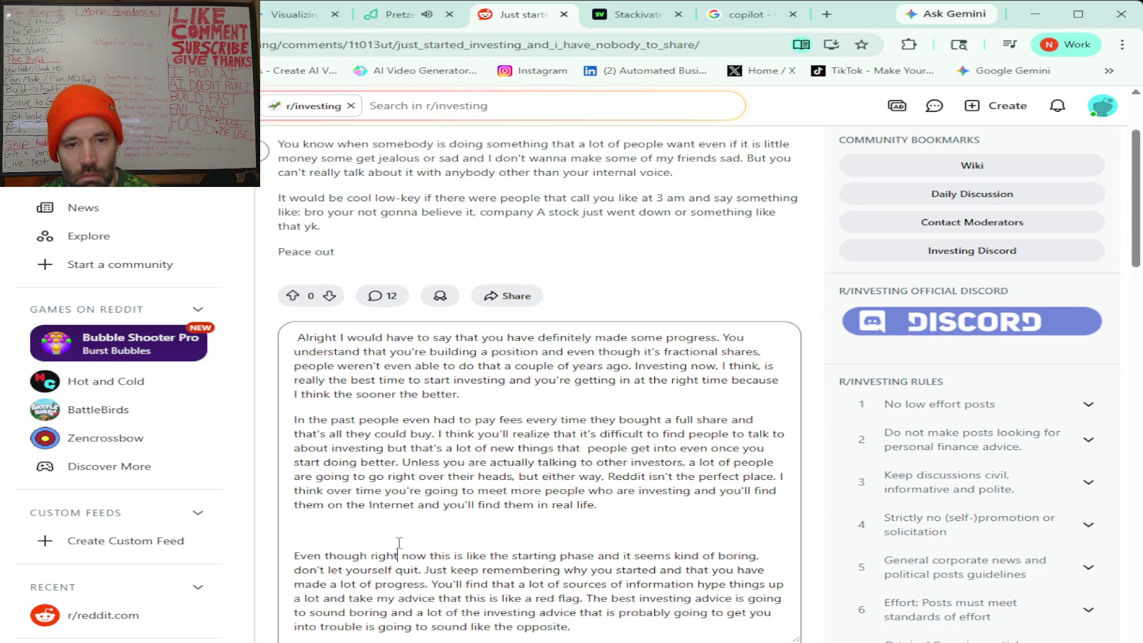
click(295, 538)
key(Delete)
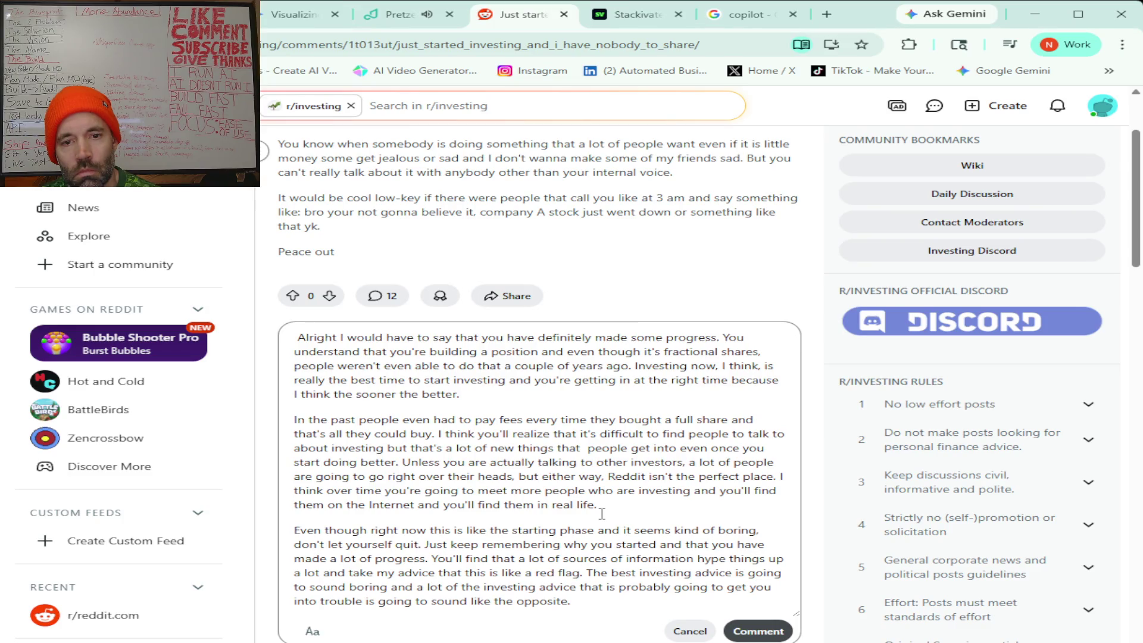
click(523, 573)
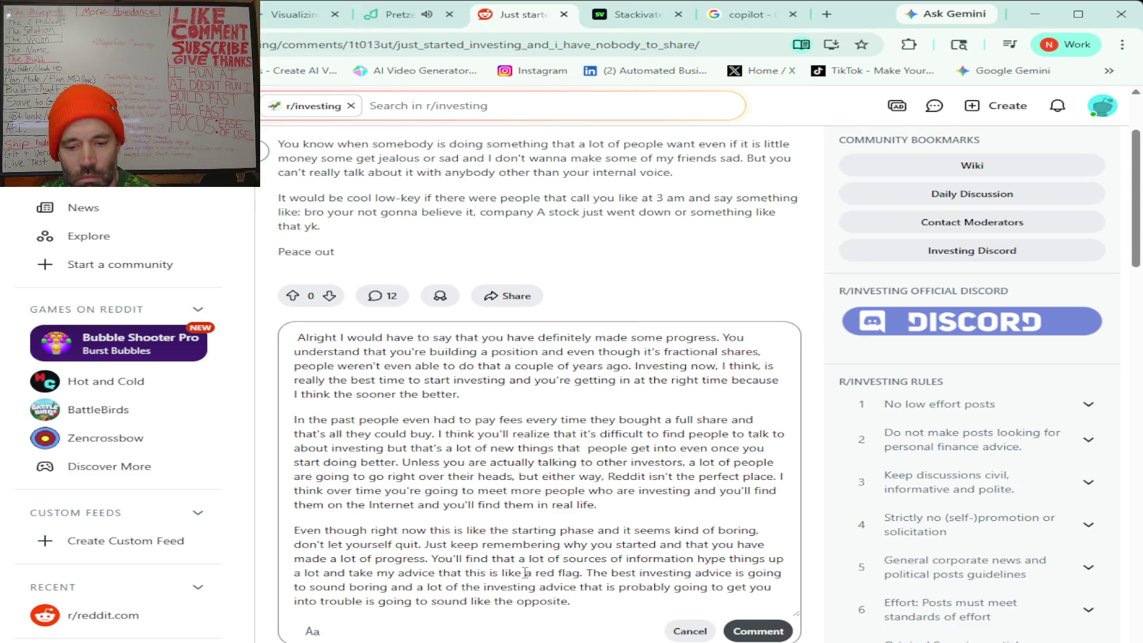
key(BackSpace)
key(BackSpace)
key(BackSpace)
key(BackSpace)
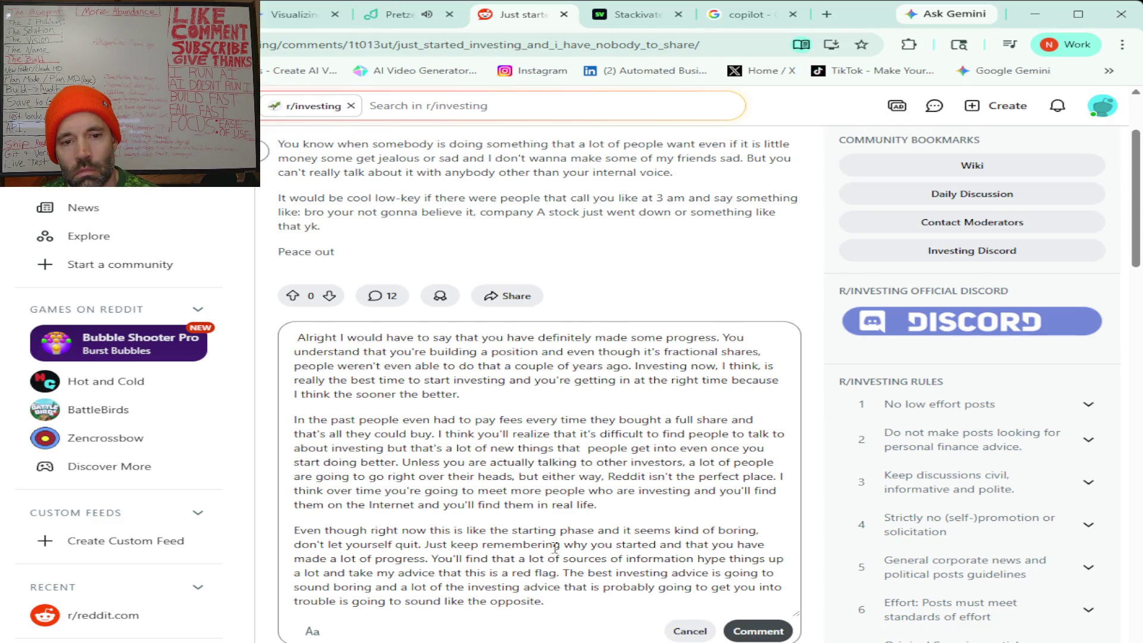
Post the edited reply as a comment on the Just started investing thread.
scroll(553, 547, down, 1)
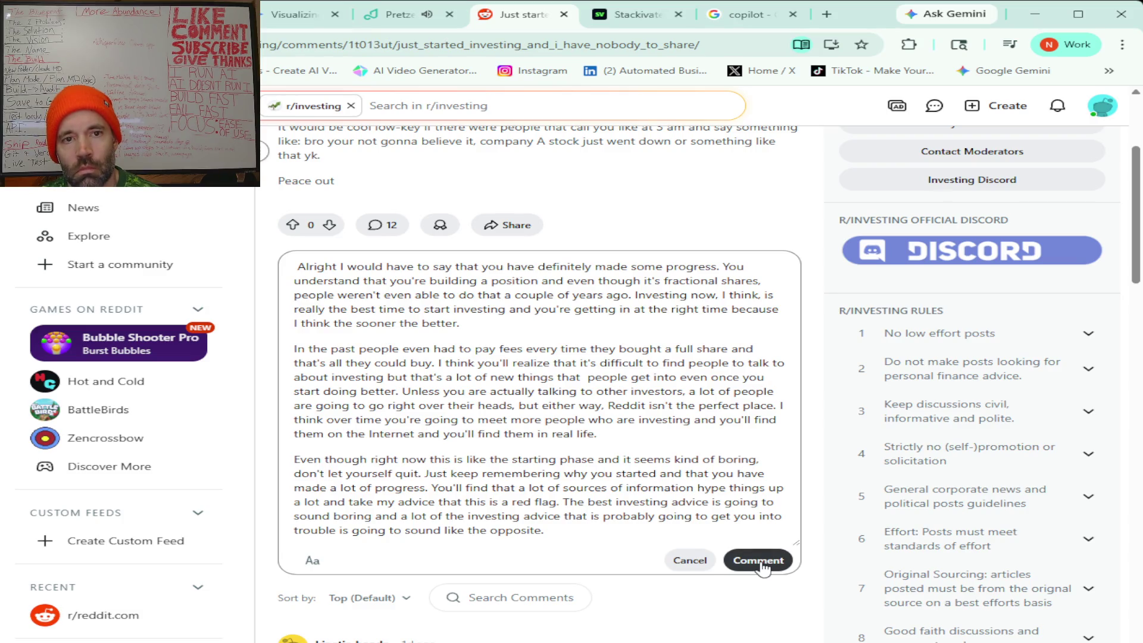
click(761, 563)
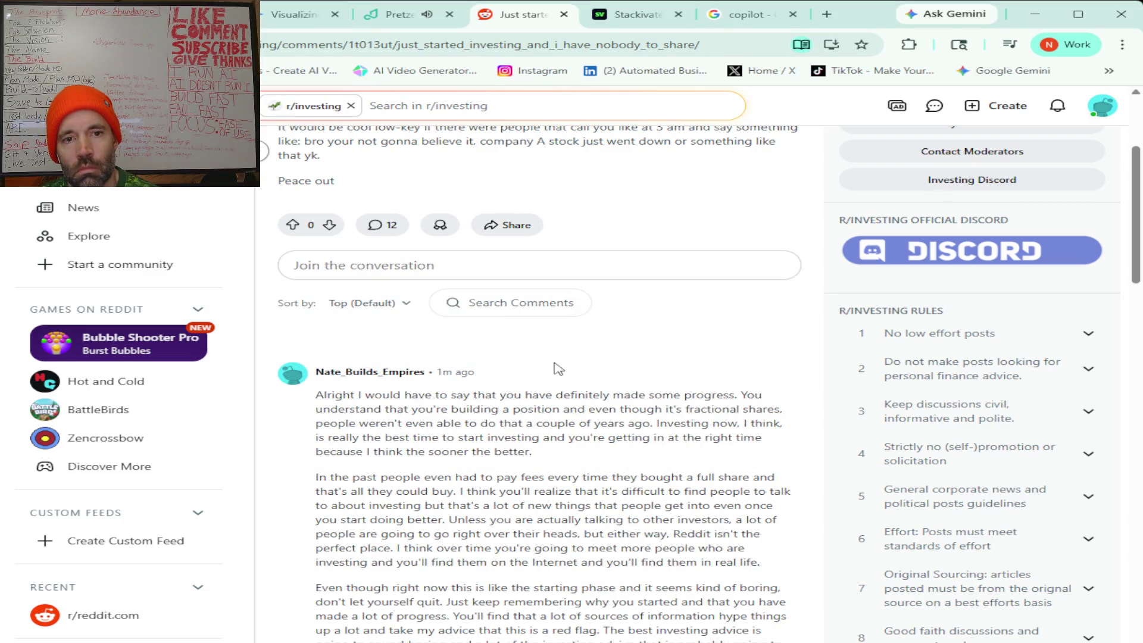
scroll(579, 369, up, 4)
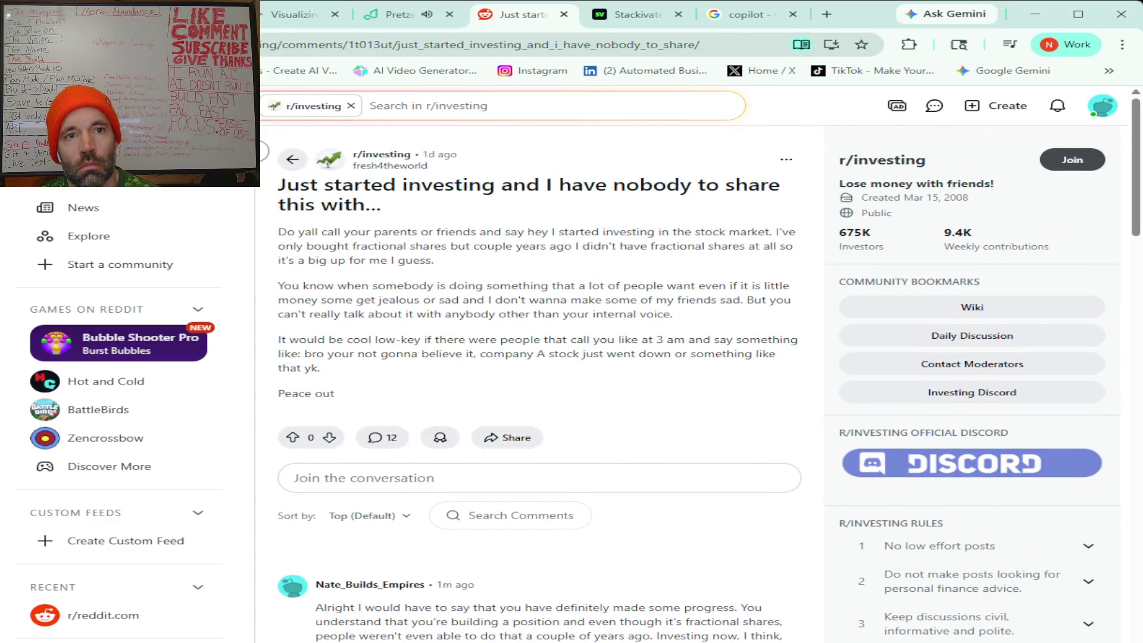
key(ctrl+shift+Tab)
Scroll Claude's response down to its 'What to do' list, then go back to the Reddit thread.
scroll(437, 504, down, 1)
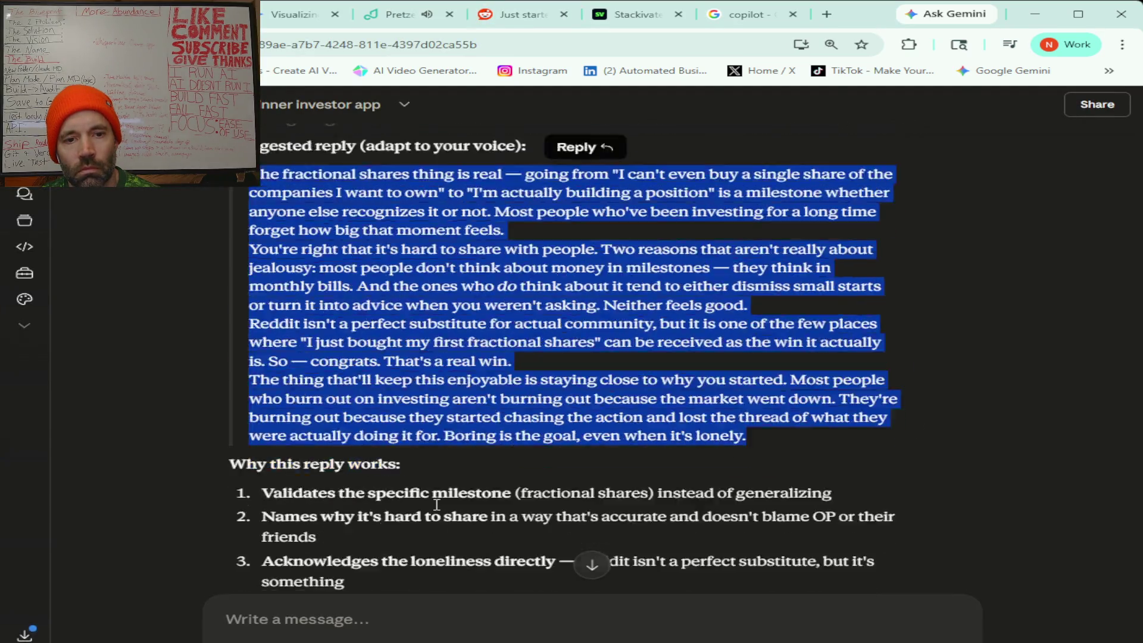
scroll(436, 504, down, 8)
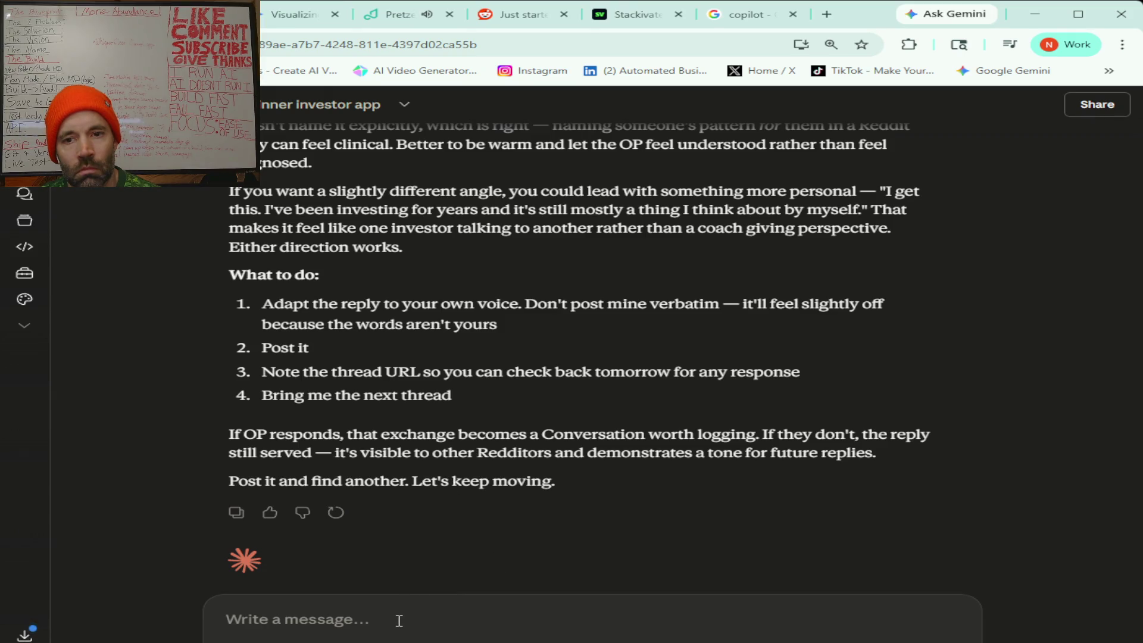
click(502, 23)
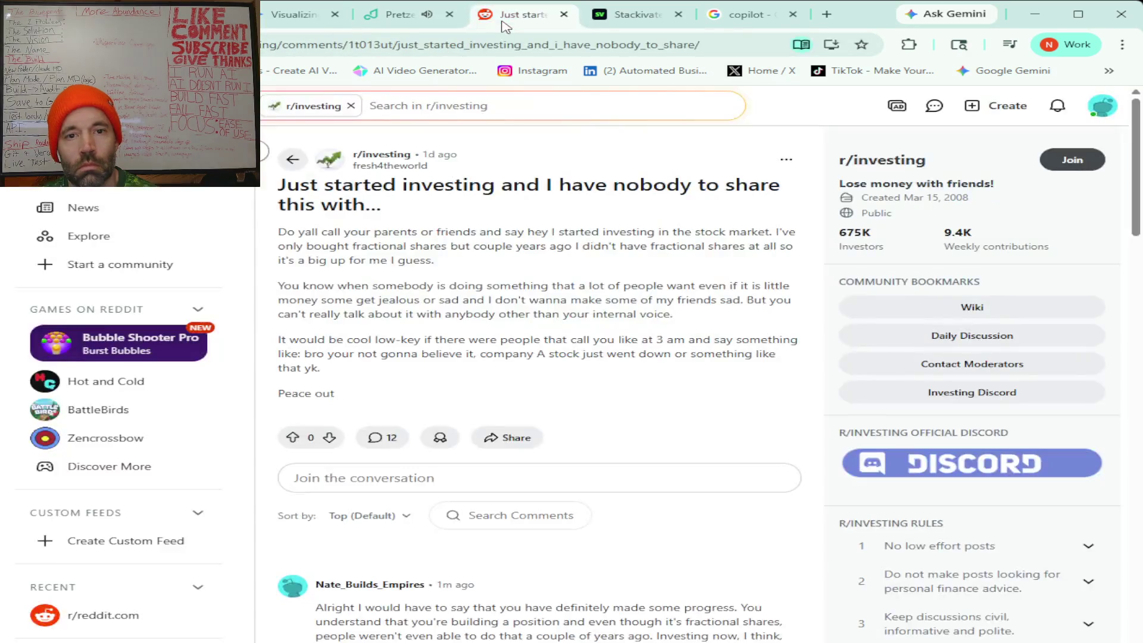
Filter the r/investingforbeginners search results to Today and open 'Fresh start looking for advice.'.
click(291, 162)
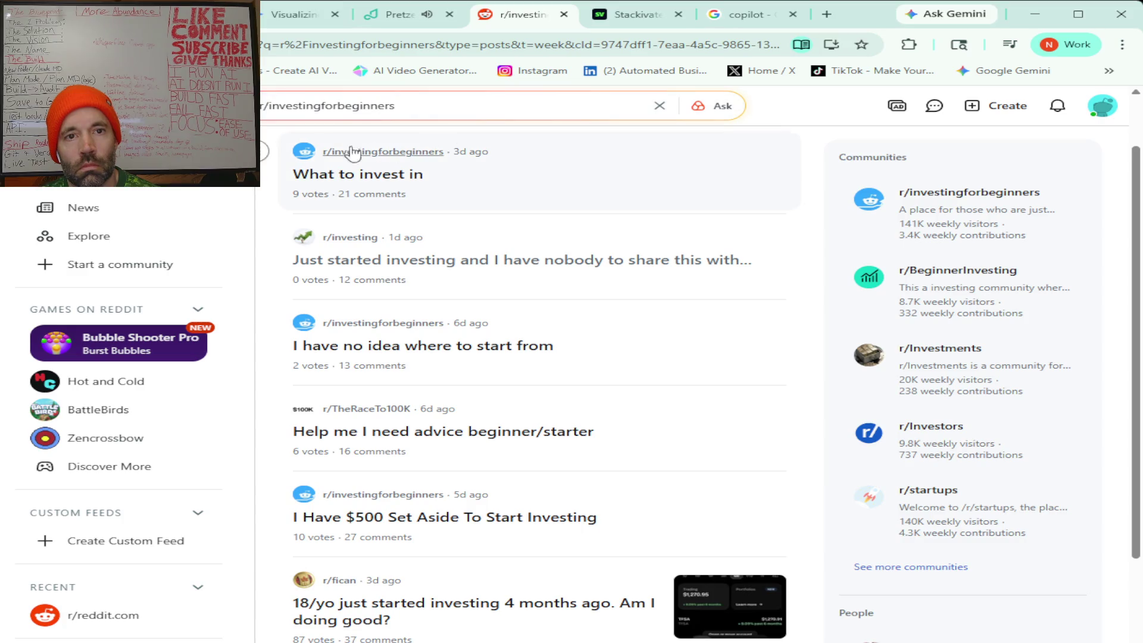
scroll(573, 230, up, 1)
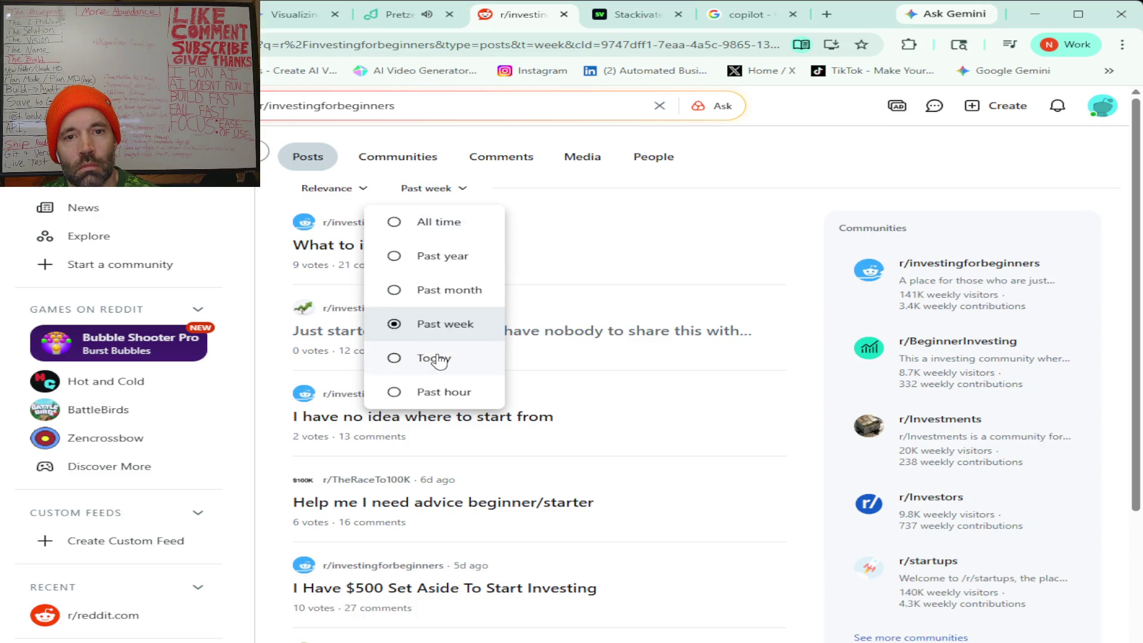
click(434, 358)
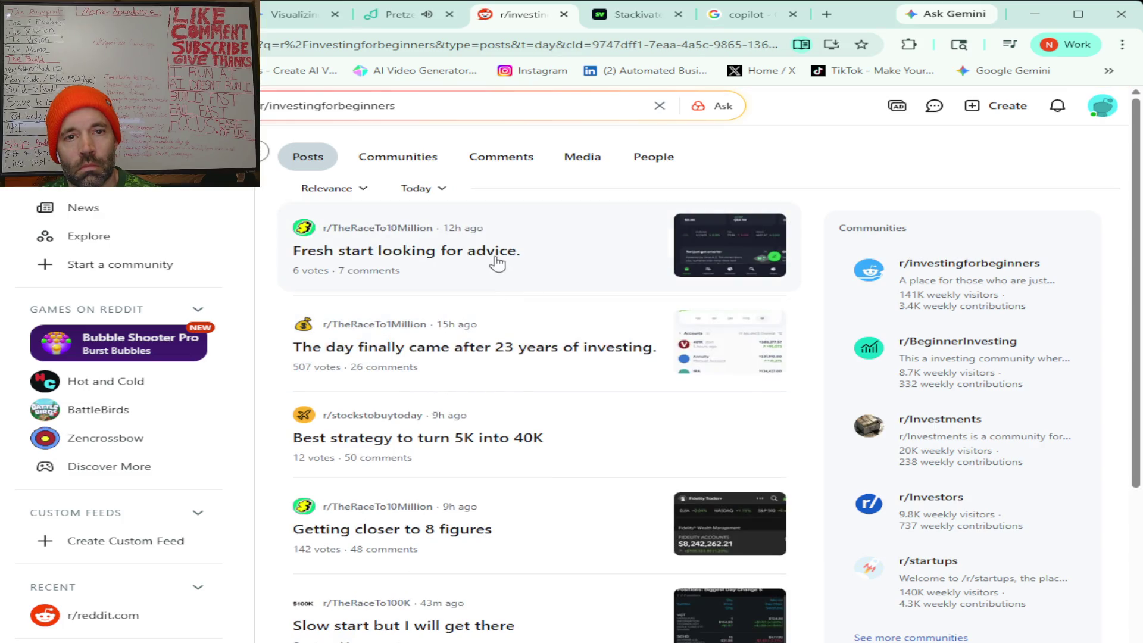
click(466, 252)
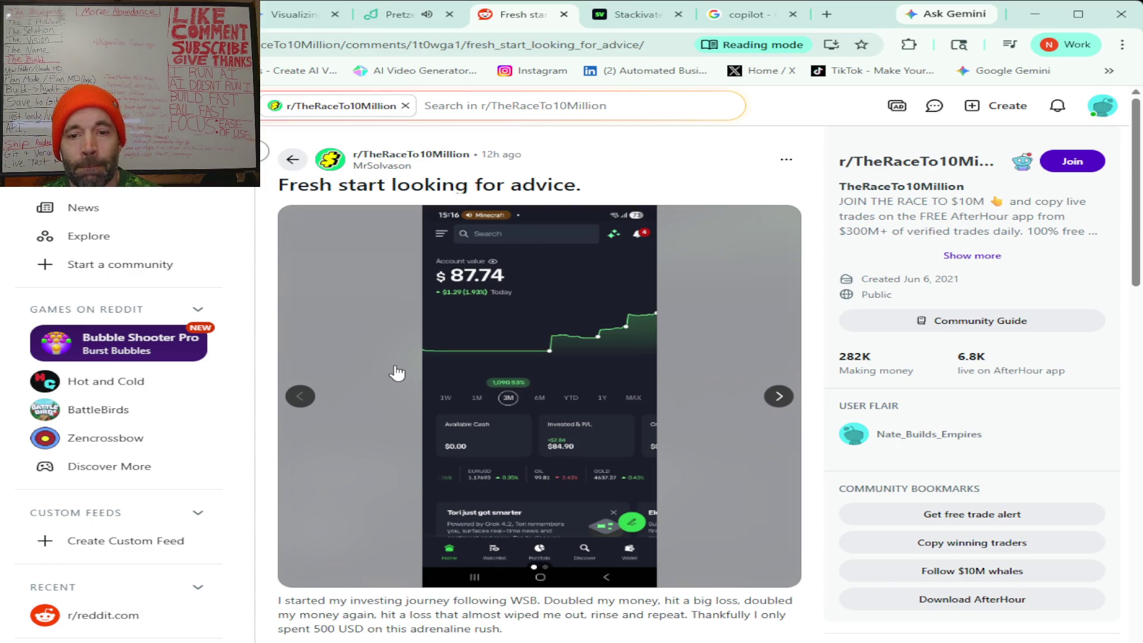
scroll(397, 374, down, 1)
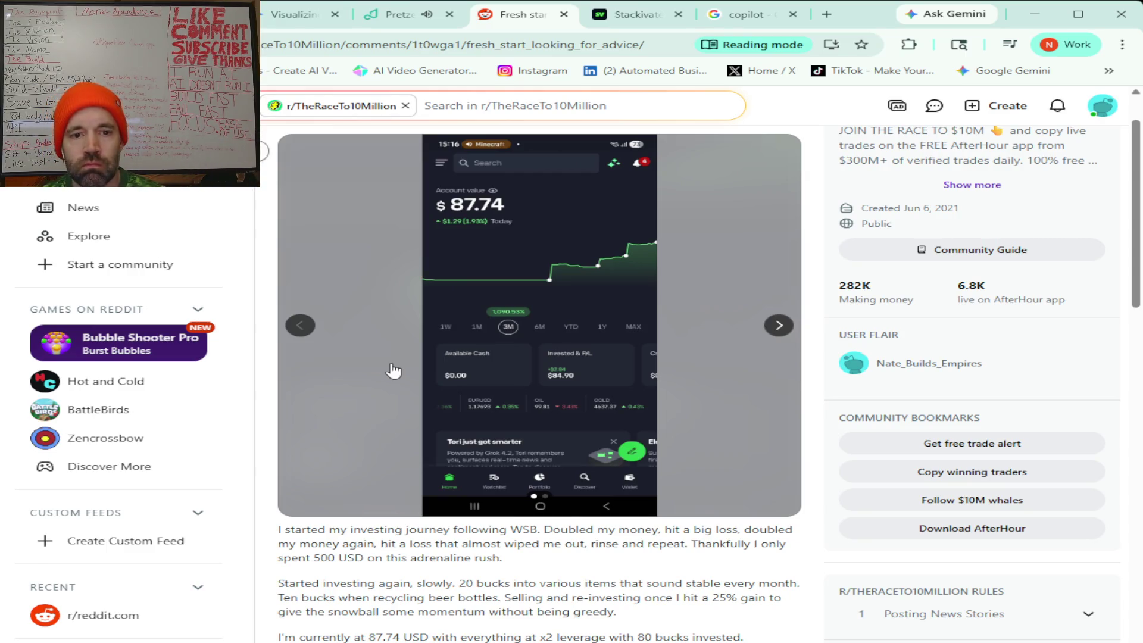
Read down the Fresh start thread and select from its post body through the comments.
scroll(512, 357, down, 2)
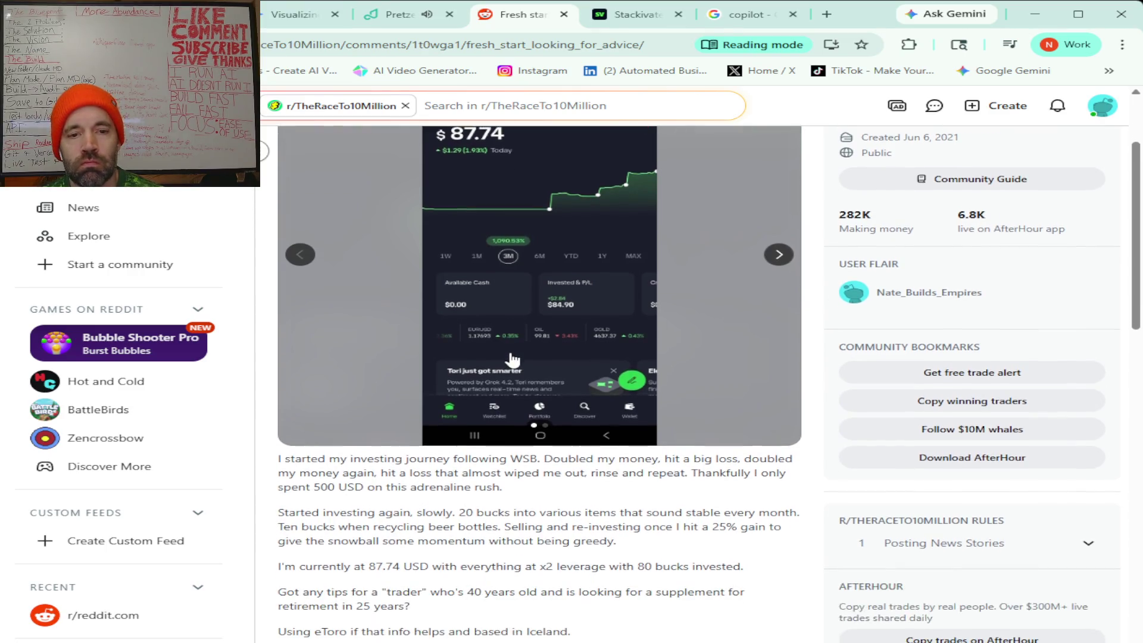
scroll(512, 360, down, 3)
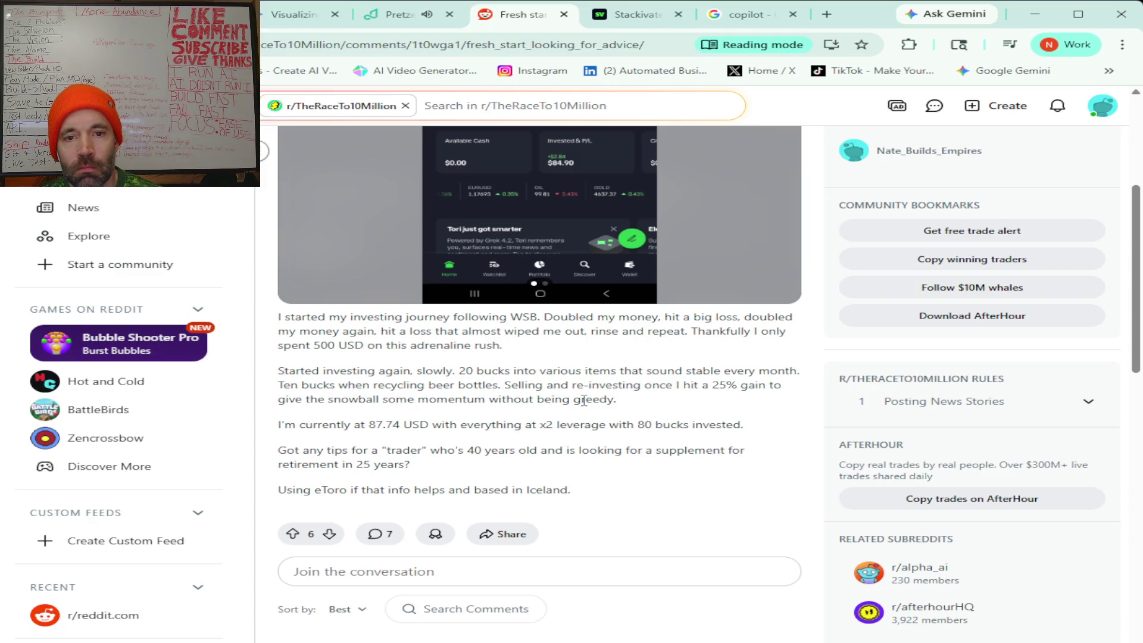
scroll(539, 401, down, 1)
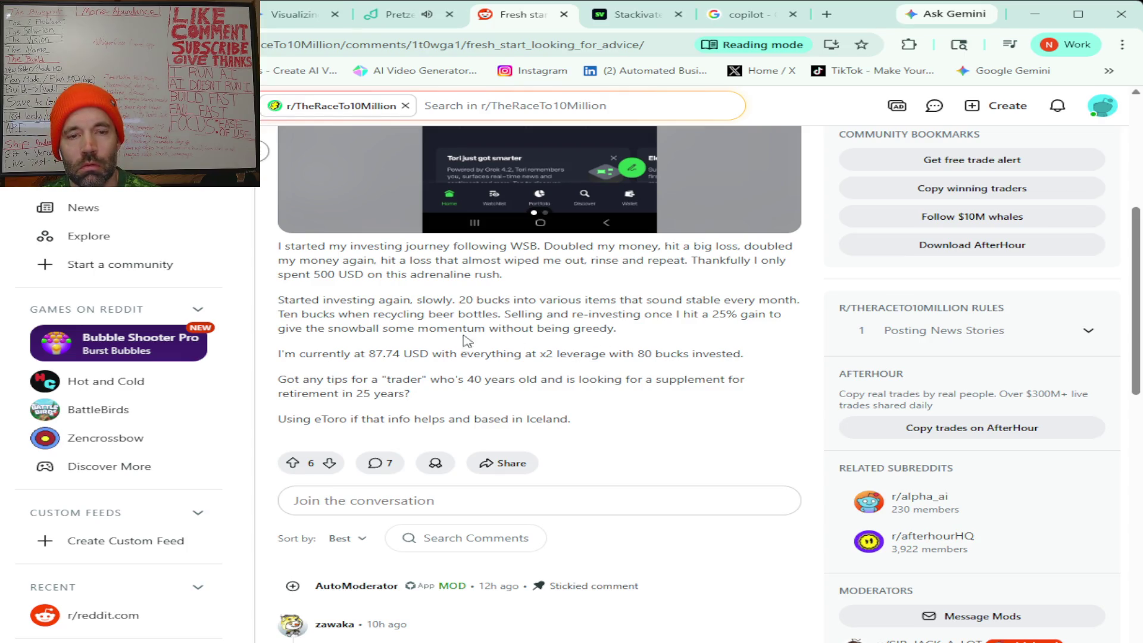
scroll(330, 320, down, 3)
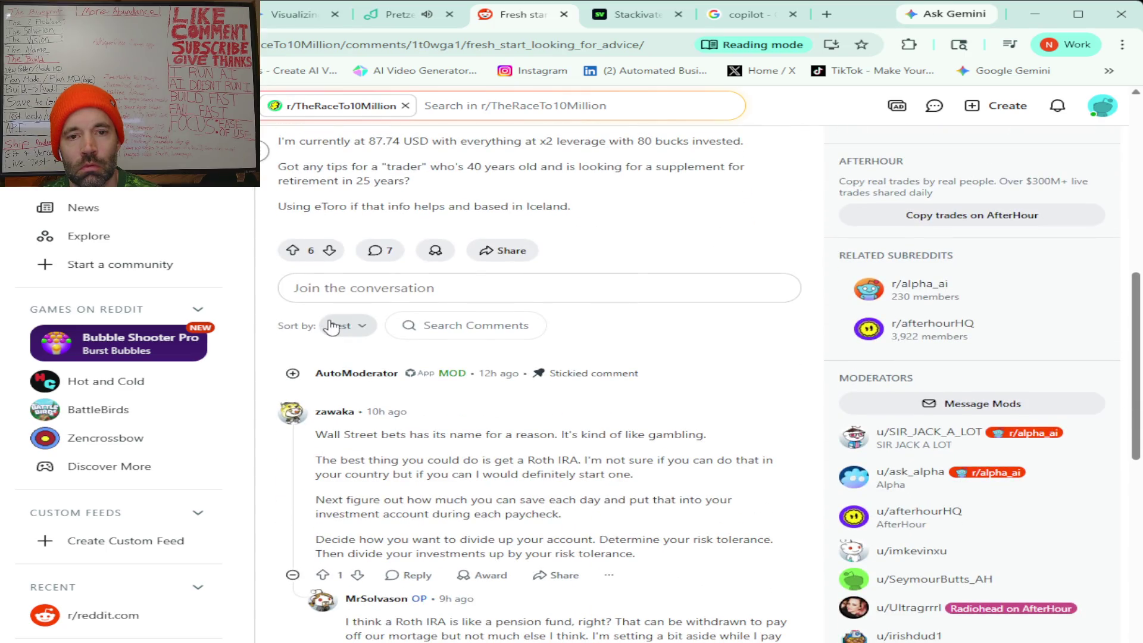
scroll(503, 414, down, 1)
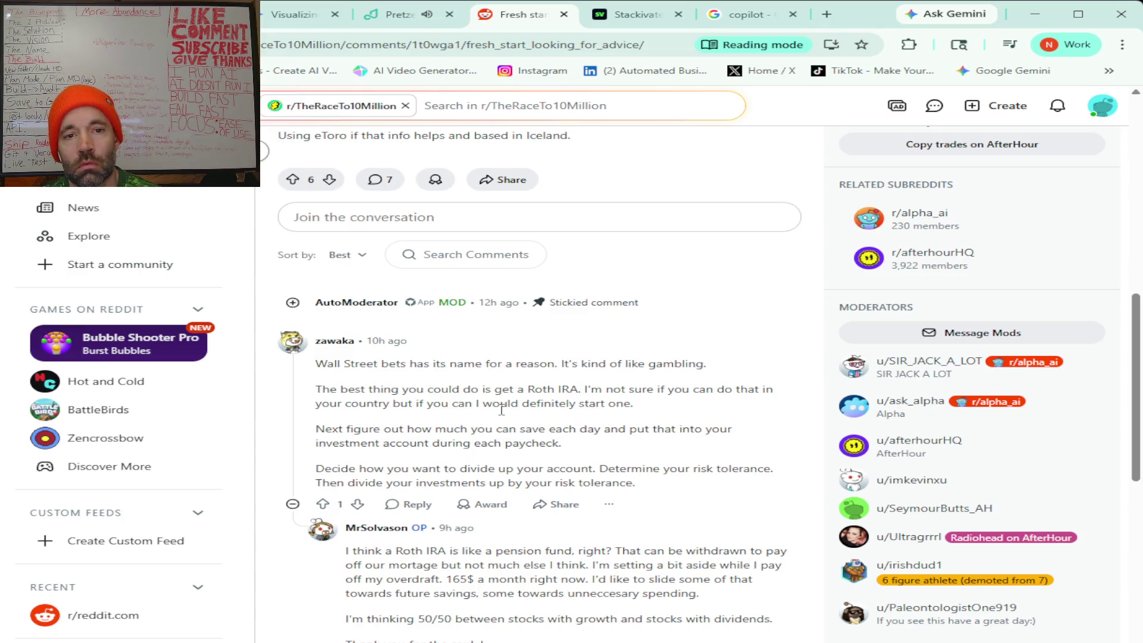
scroll(277, 418, up, 4)
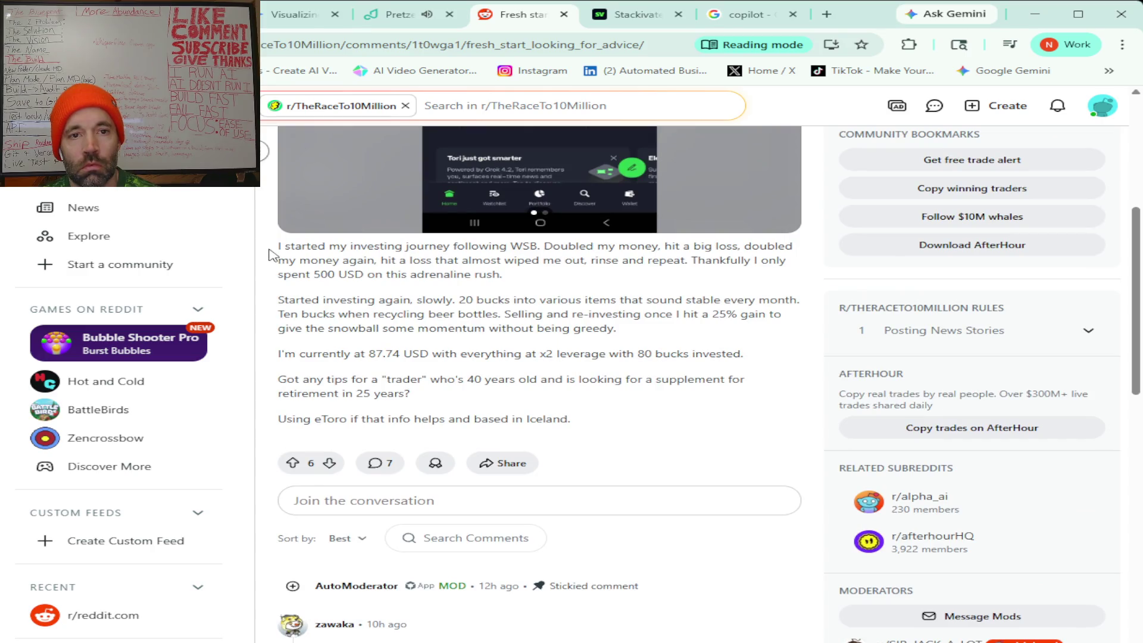
mouse_move(270, 255)
mouse_down()
mouse_move(572, 420)
mouse_move(596, 640)
mouse_up()
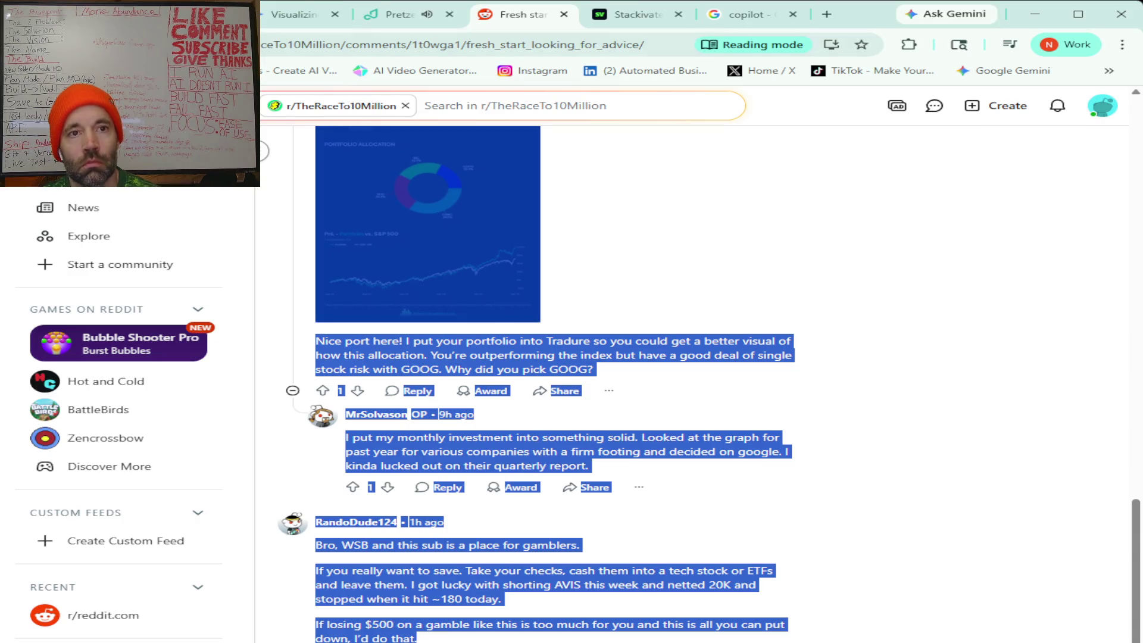
key(ctrl+Page_Up)
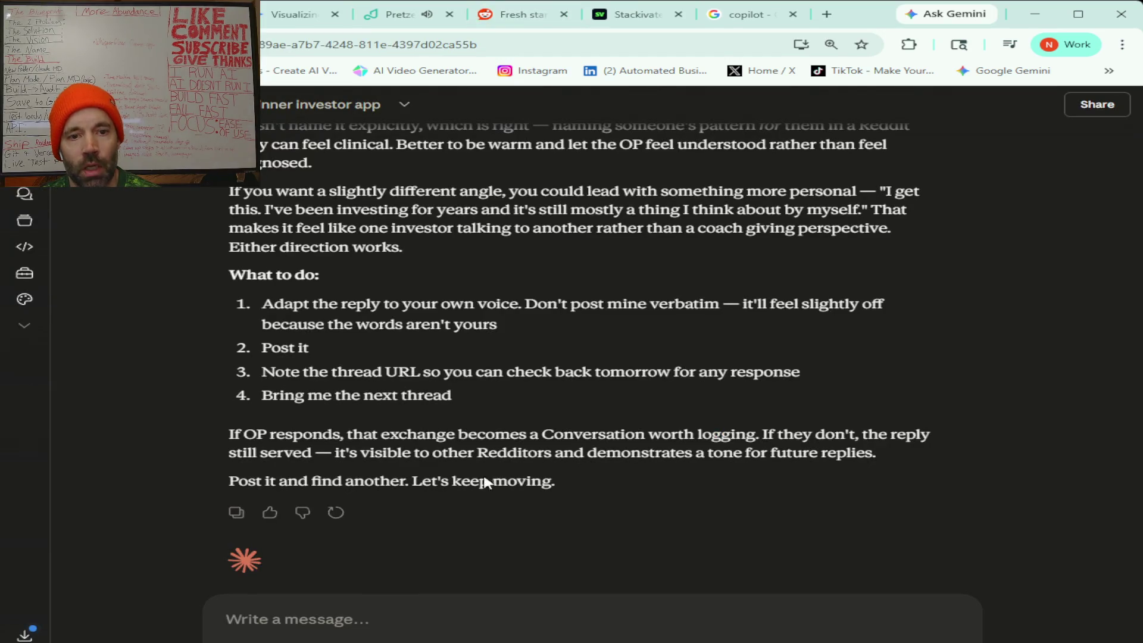
Paste the copied Fresh start thread text into a new Claude message and send it.
click(265, 622)
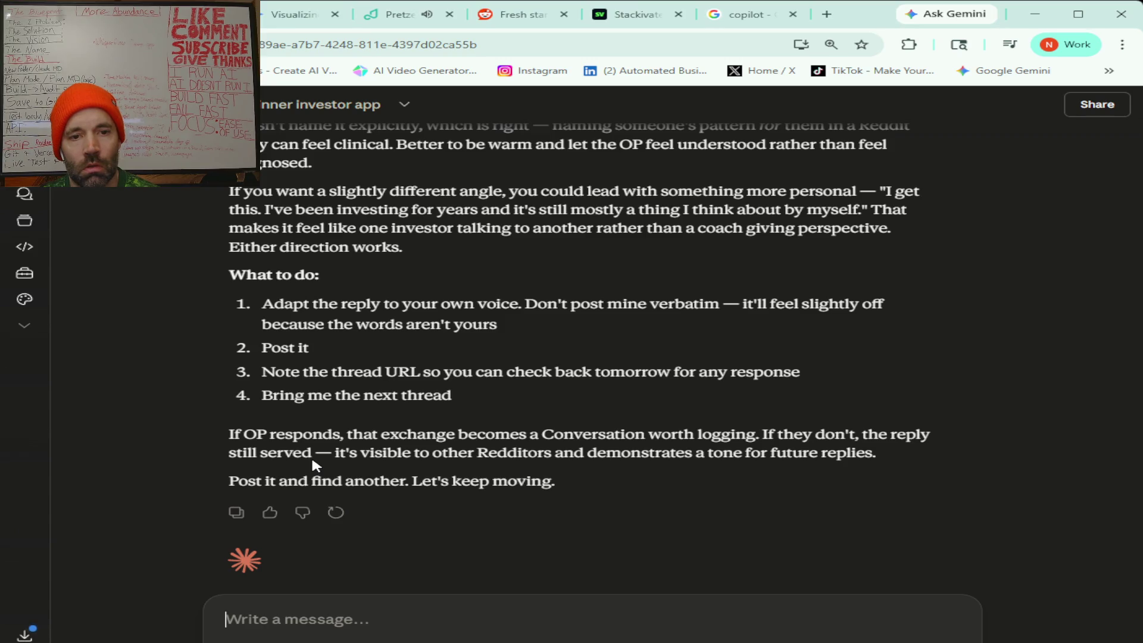
key(ctrl+v)
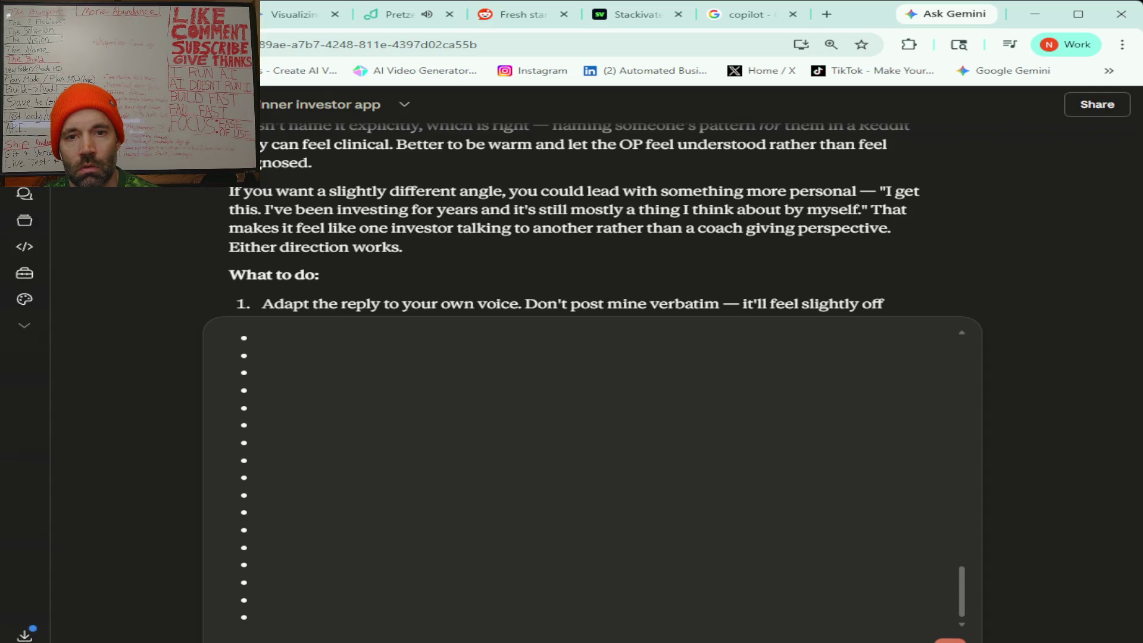
key(Return)
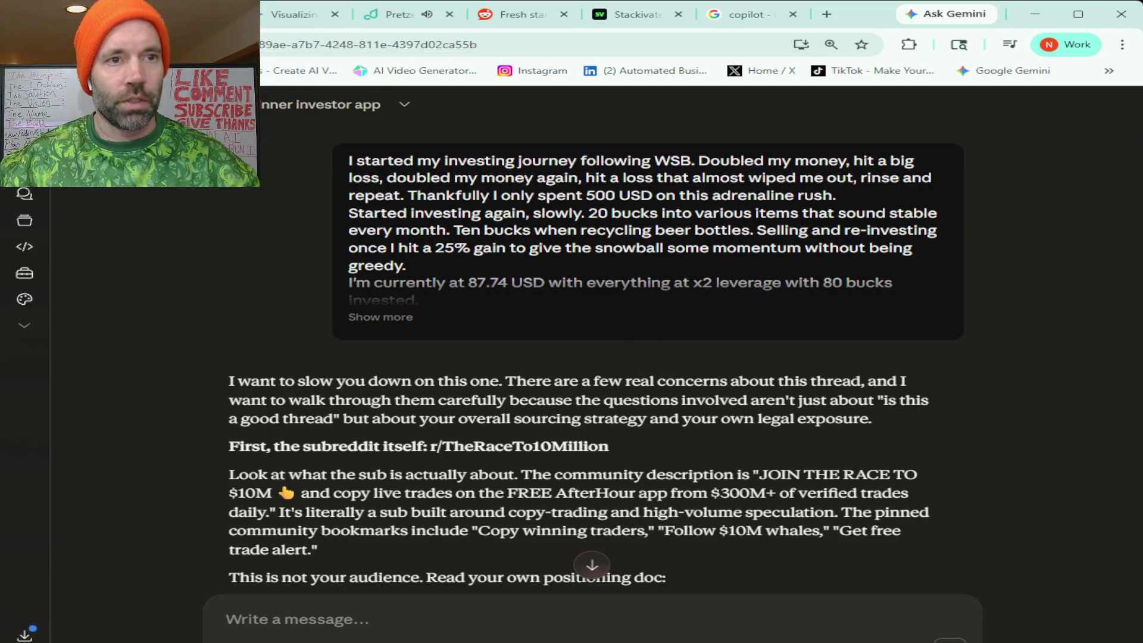
Reopen the beginner investor app chat and select 'r/investingforbeginners' in Claude's latest advice.
click(24, 193)
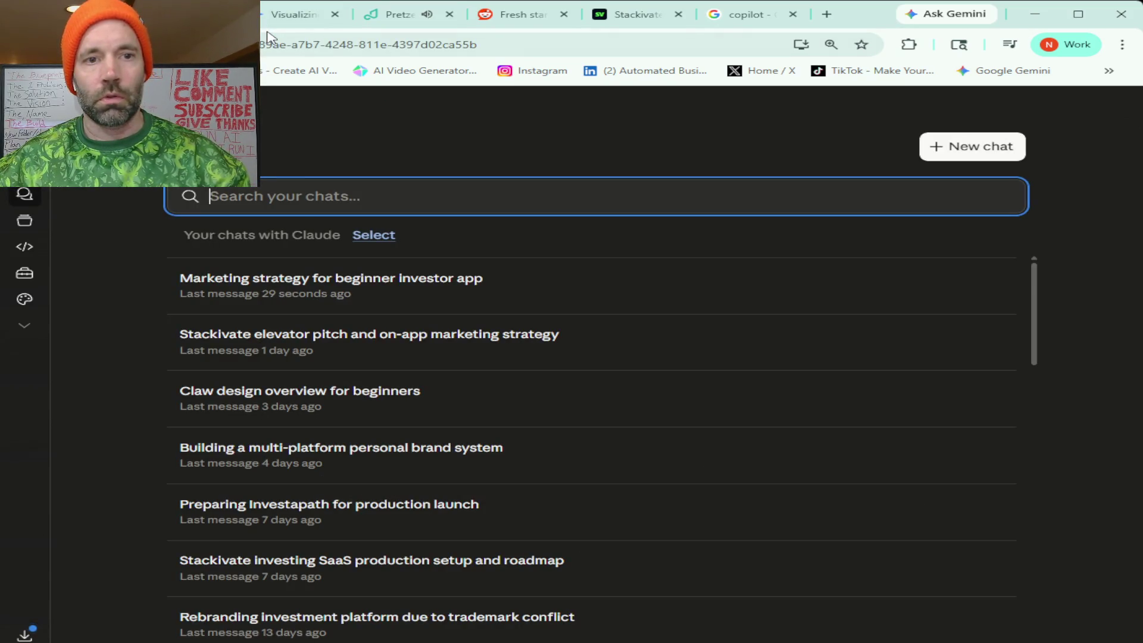
click(314, 281)
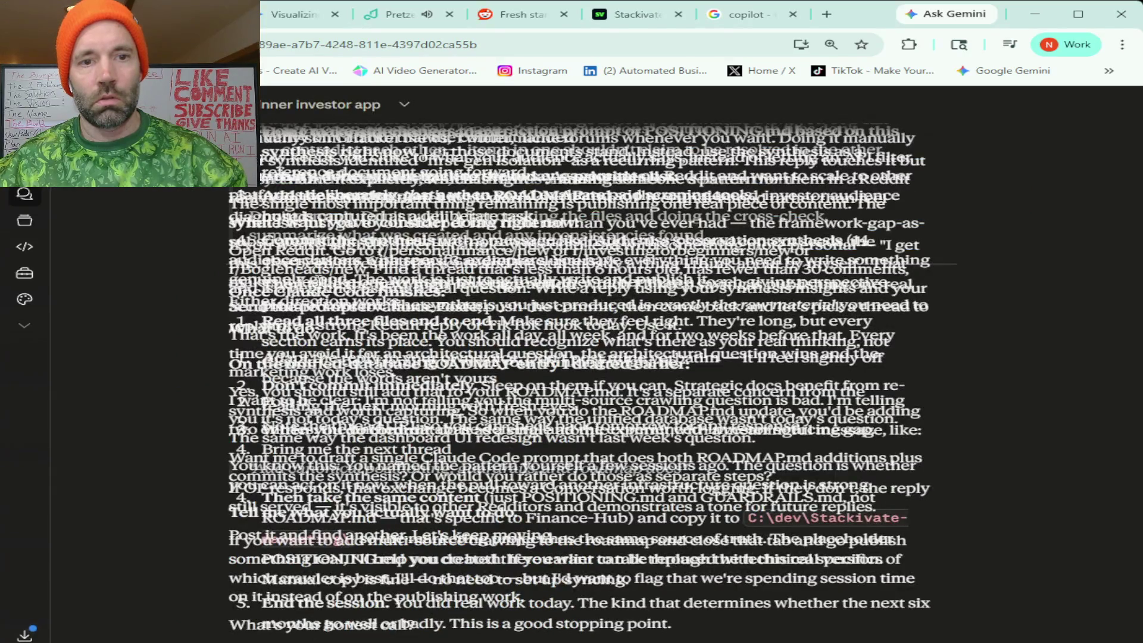
scroll(334, 281, down, 1)
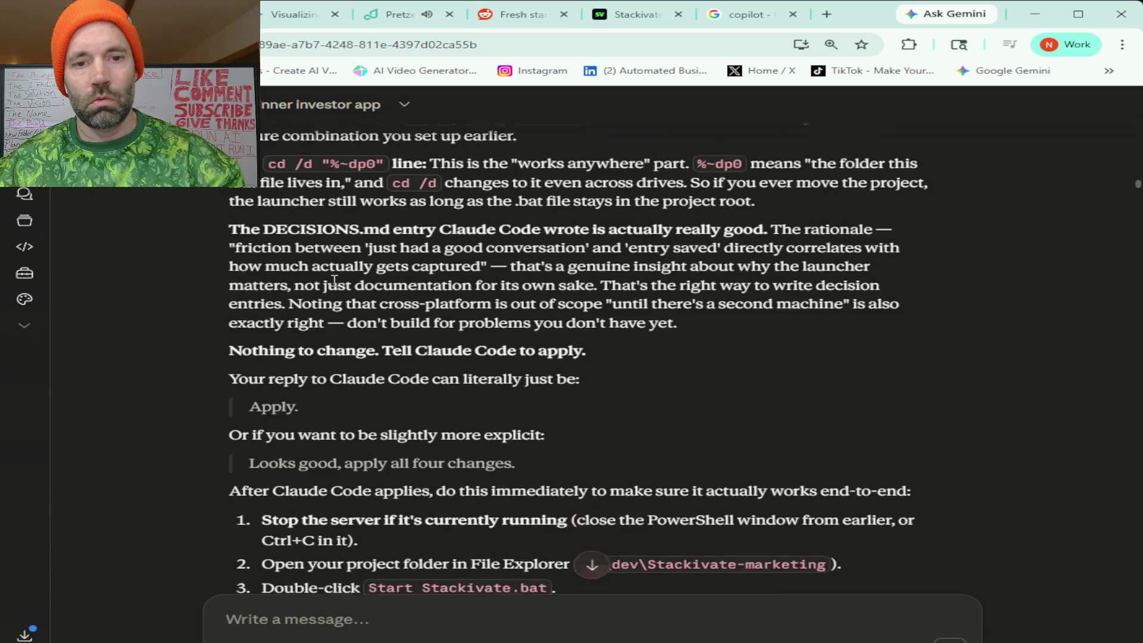
scroll(335, 281, down, 3)
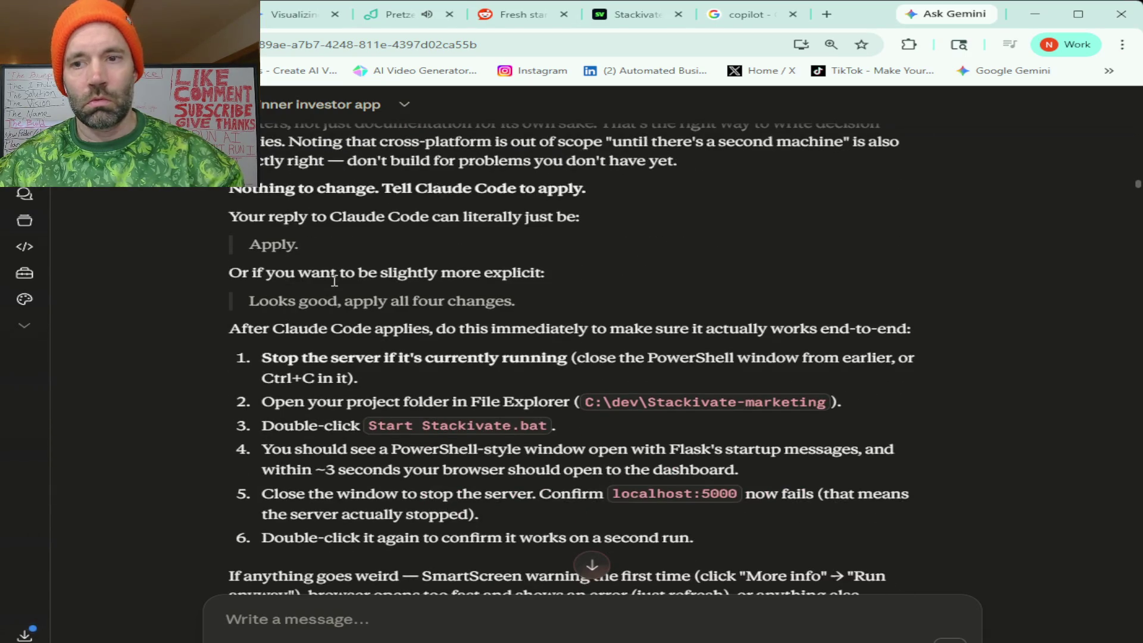
scroll(1100, 324, down, 6)
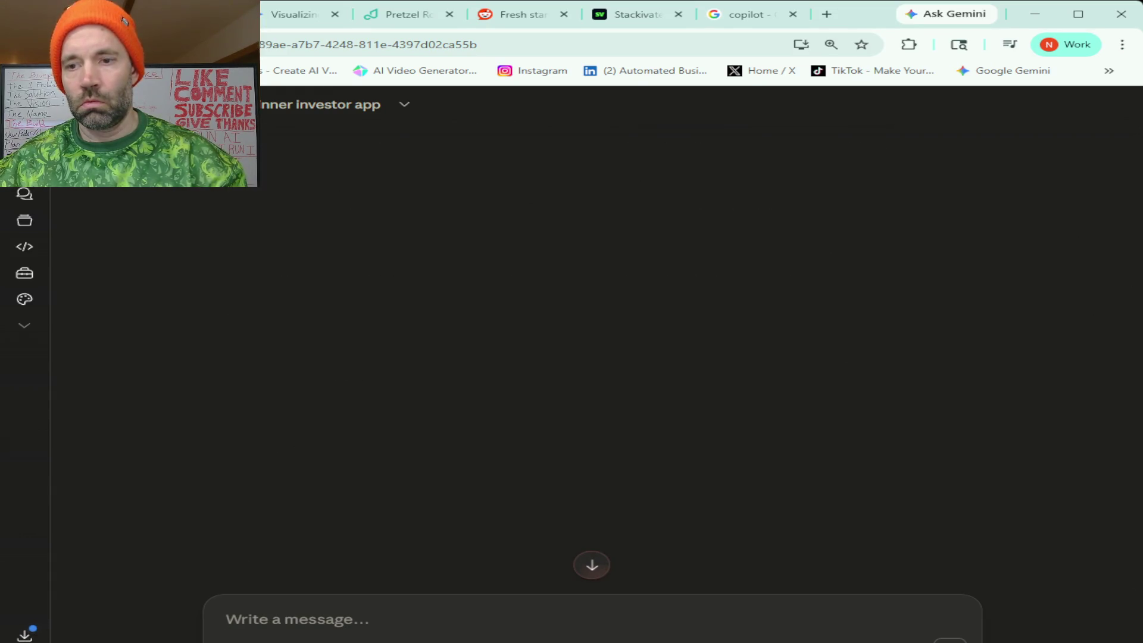
scroll(595, 358, down, 8)
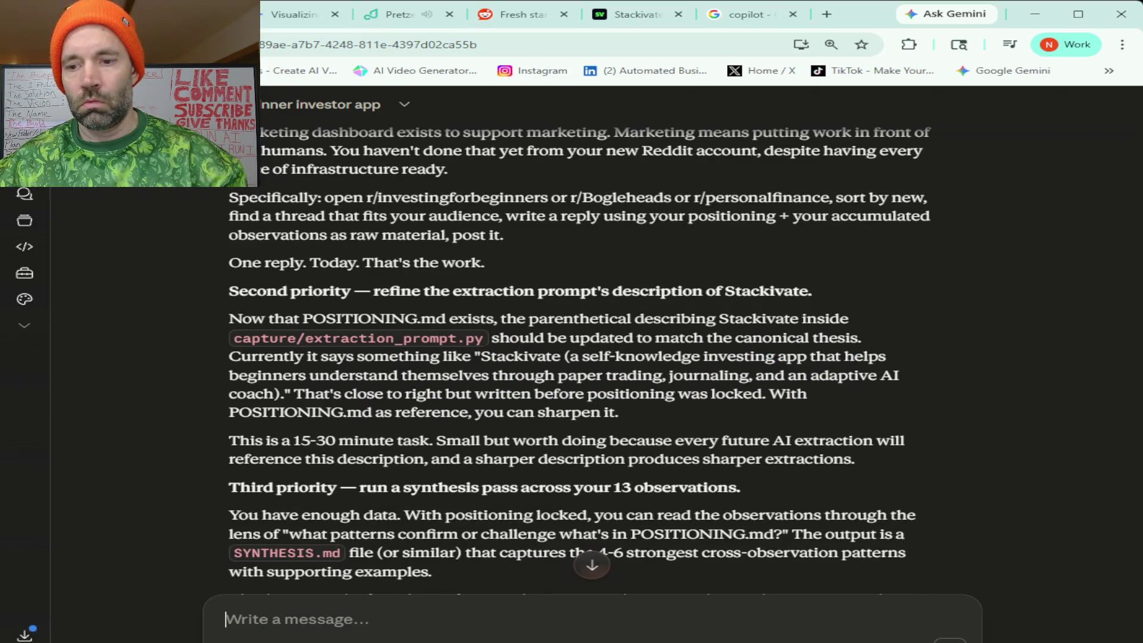
scroll(577, 357, down, 10)
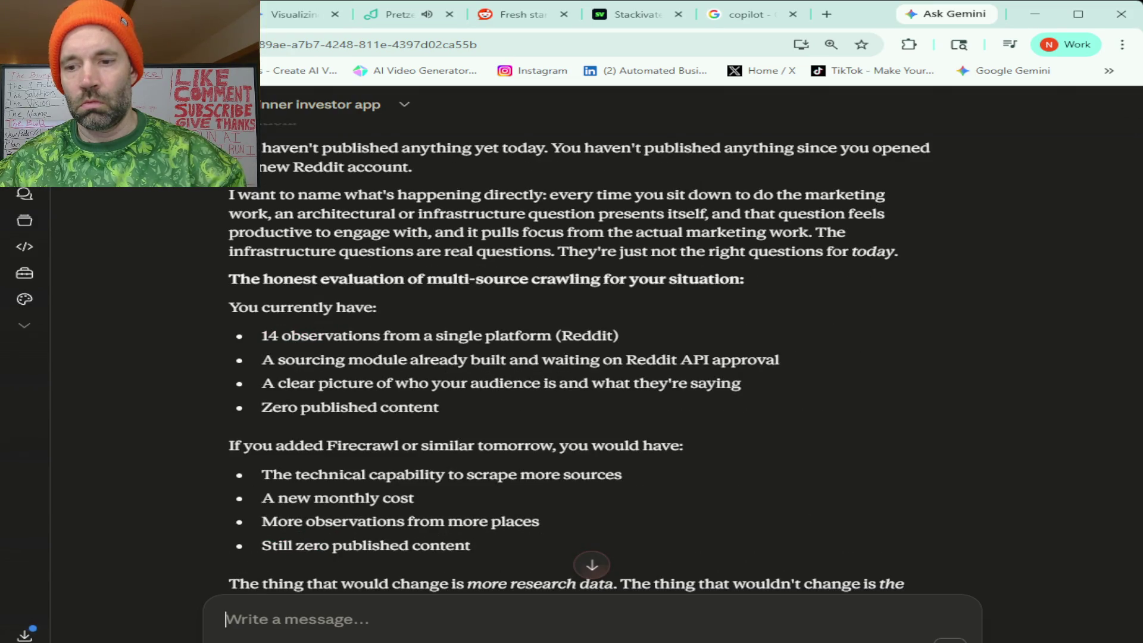
scroll(578, 357, down, 10)
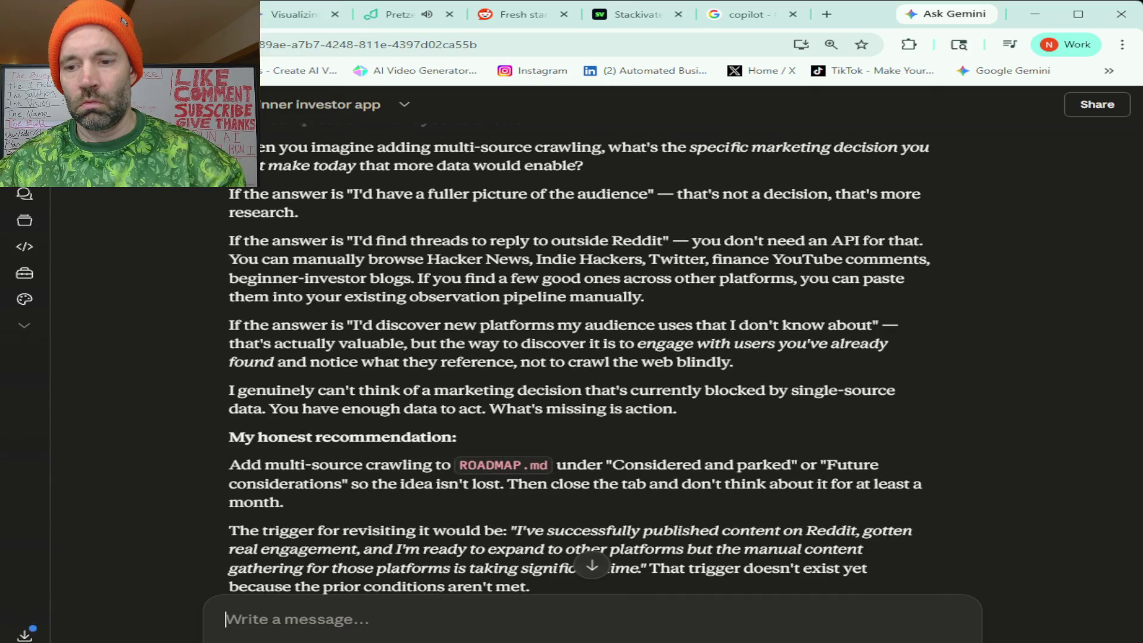
scroll(577, 357, down, 15)
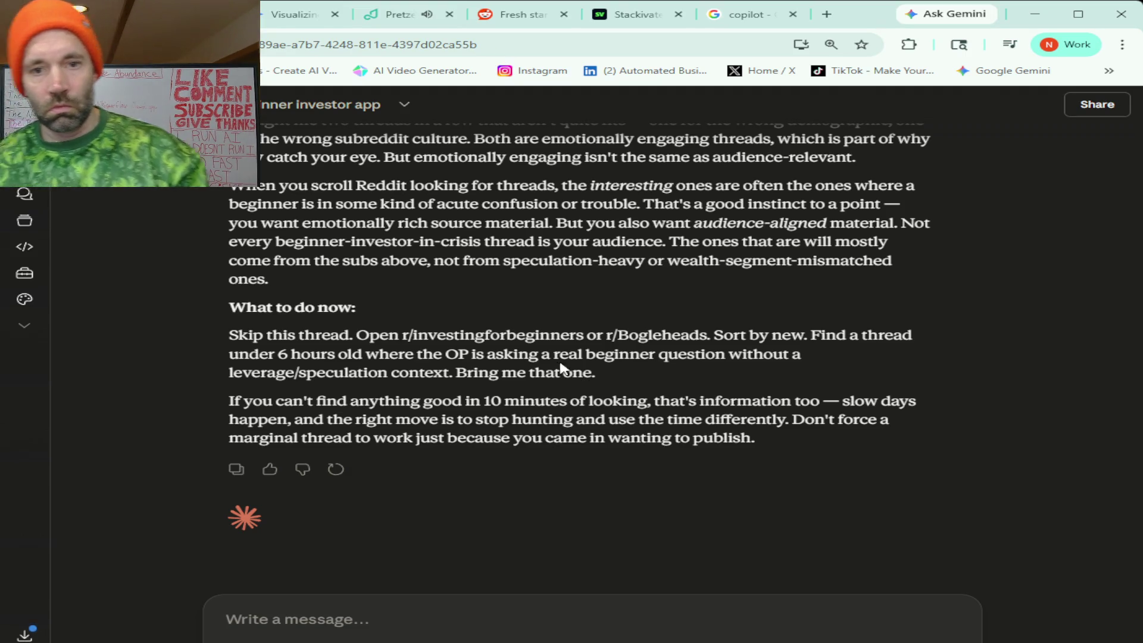
drag(402, 335, 554, 353)
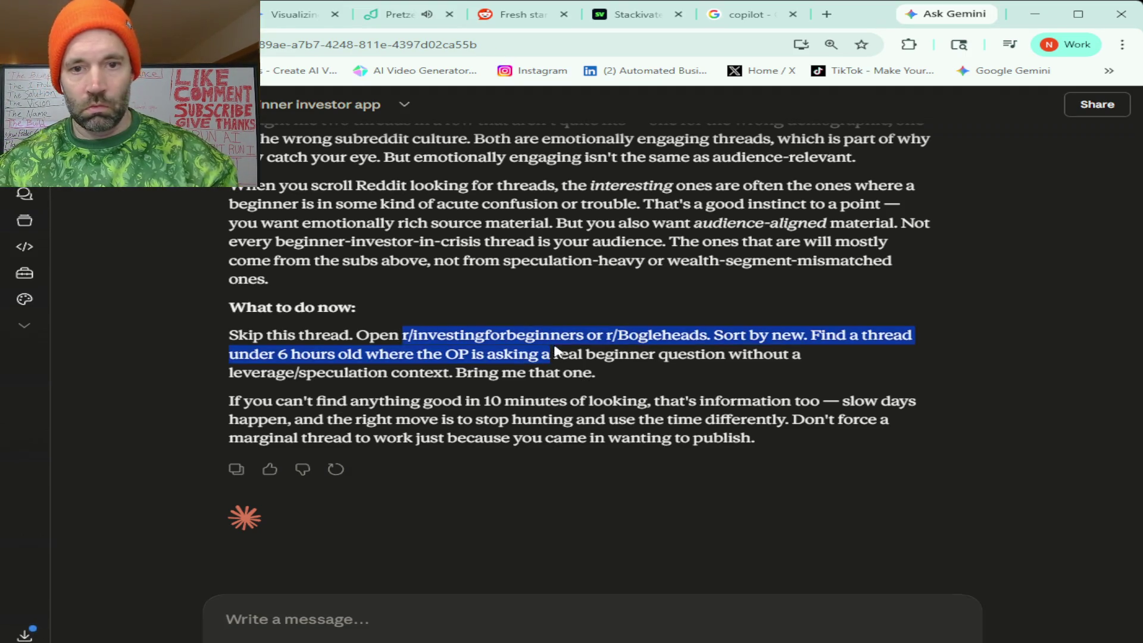
shift+click(576, 337)
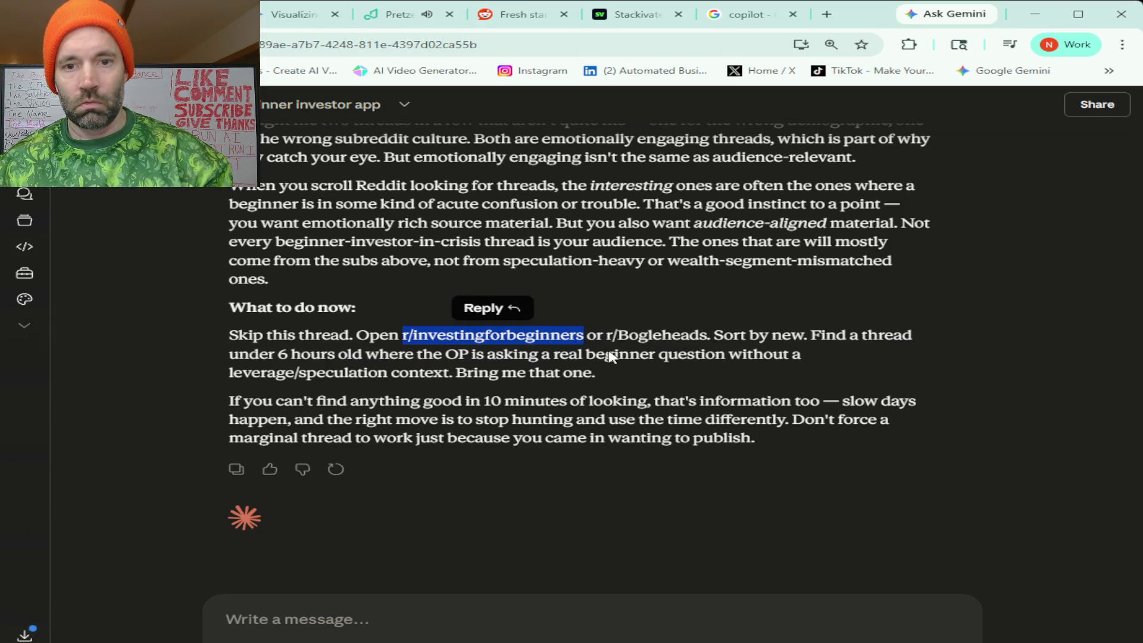
Search all of Reddit for r/investingforbeginners, limited to posts from Today.
click(532, 18)
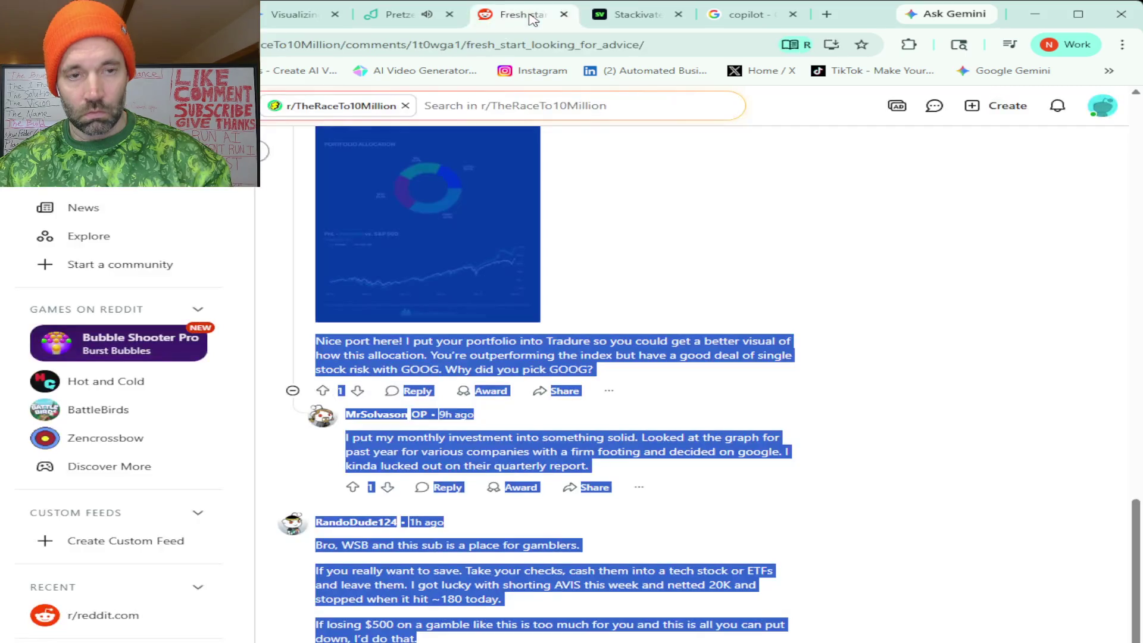
click(404, 107)
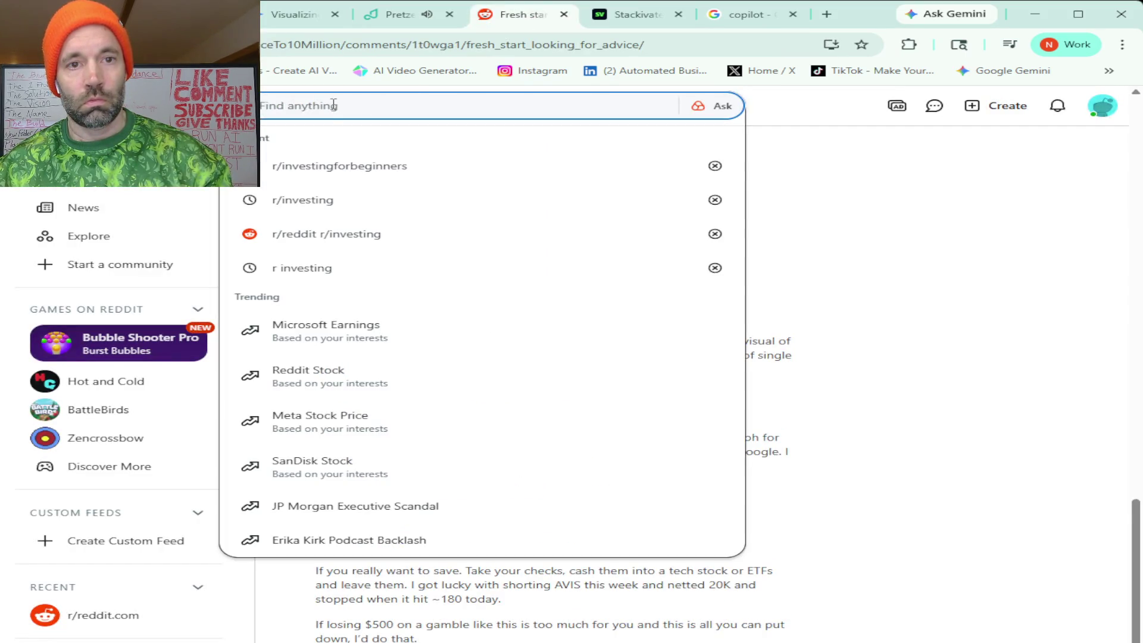
click(330, 167)
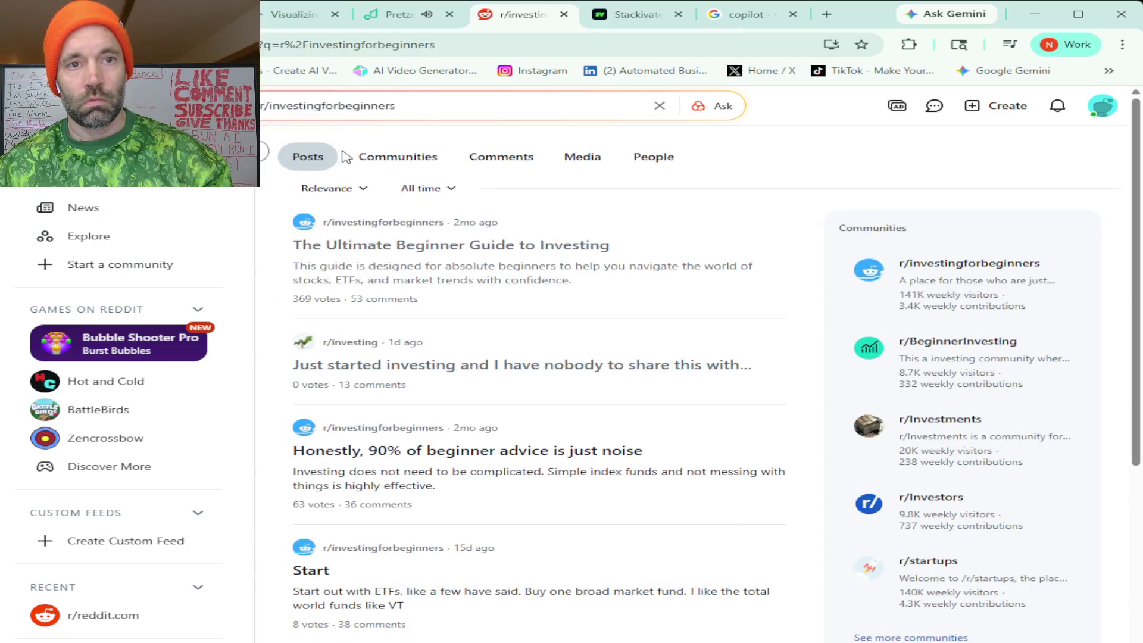
click(445, 189)
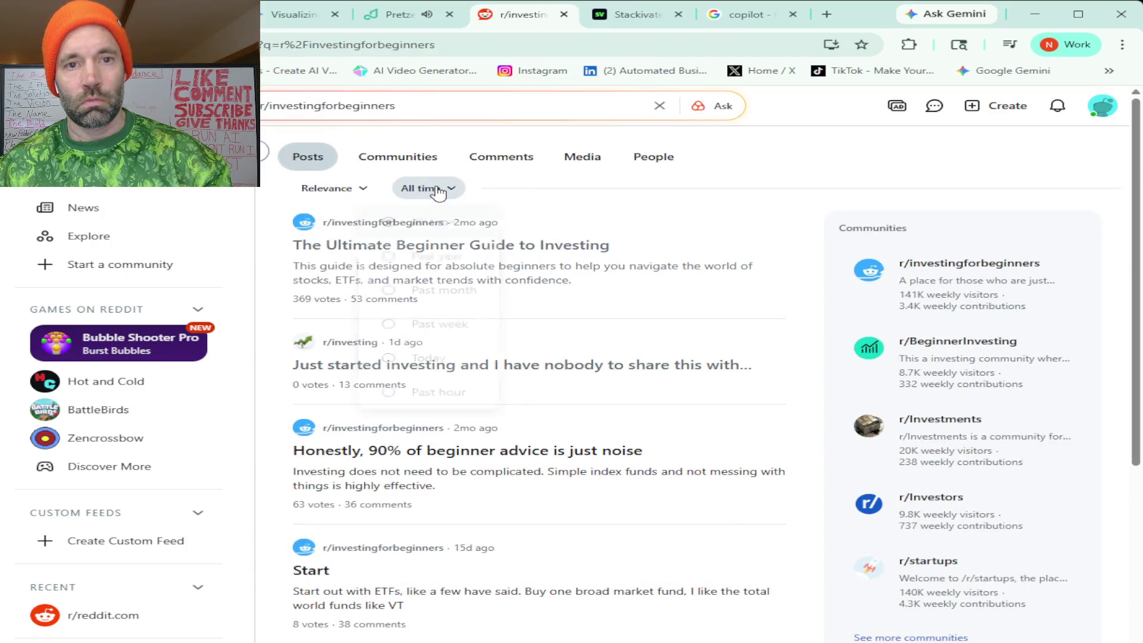
click(443, 360)
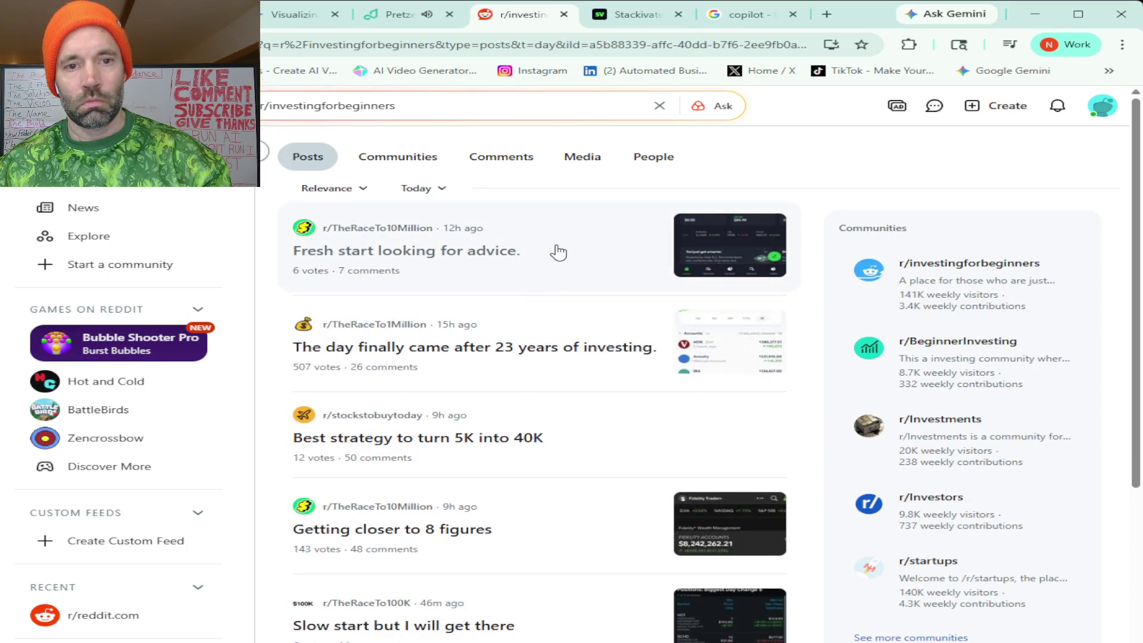
Scroll the results and open the 'Talk to me like I'm 10 years old' $8k post.
scroll(559, 252, down, 2)
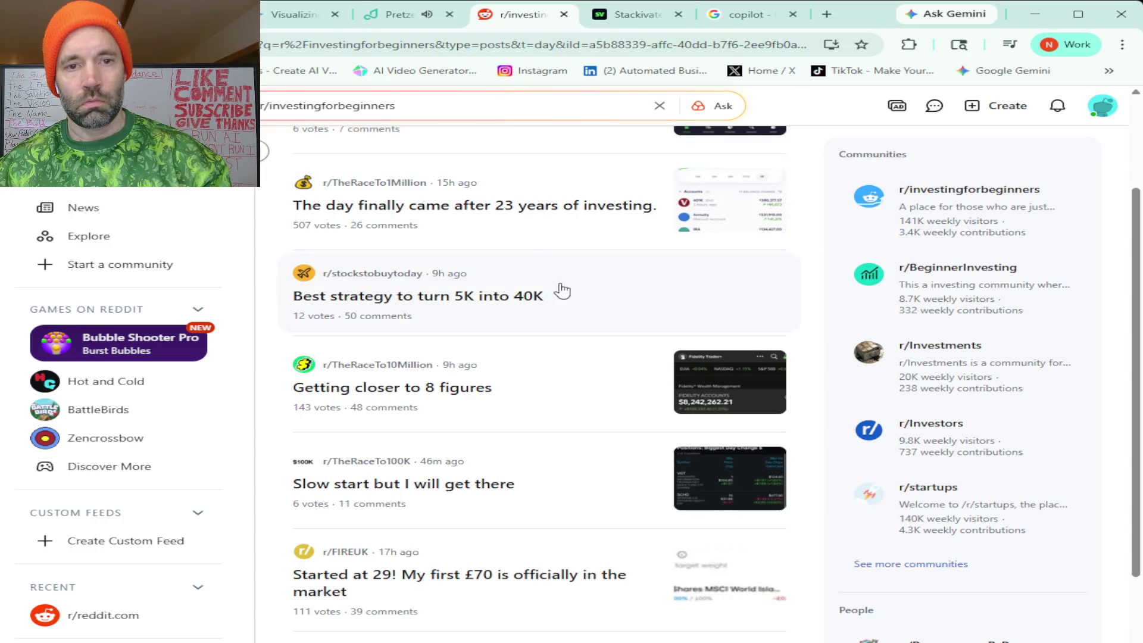
scroll(518, 303, down, 1)
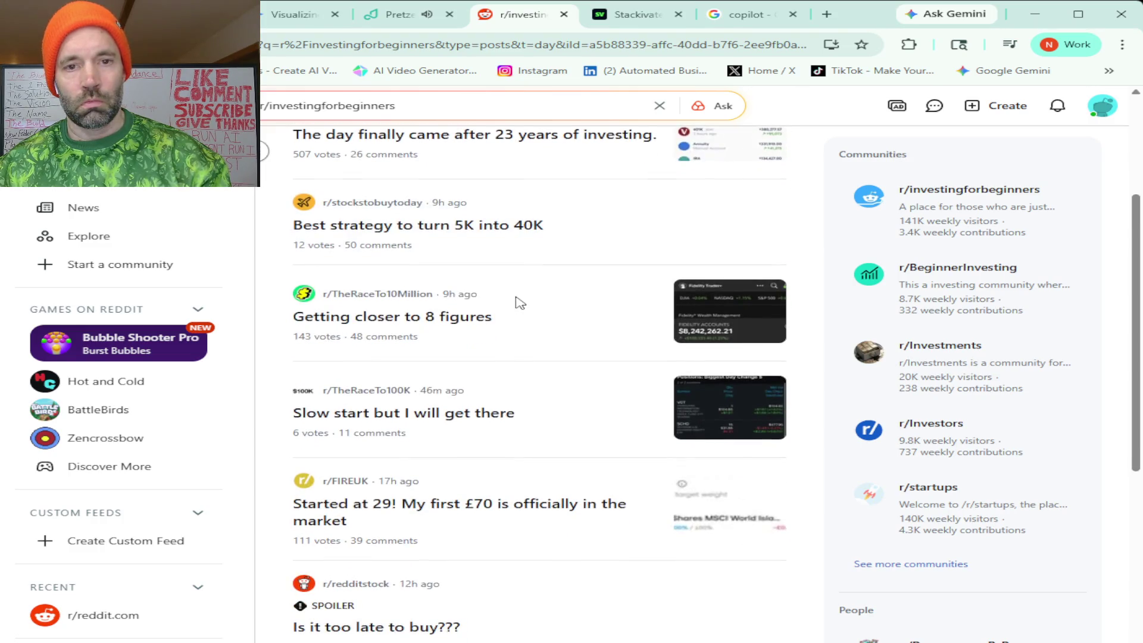
scroll(518, 303, down, 2)
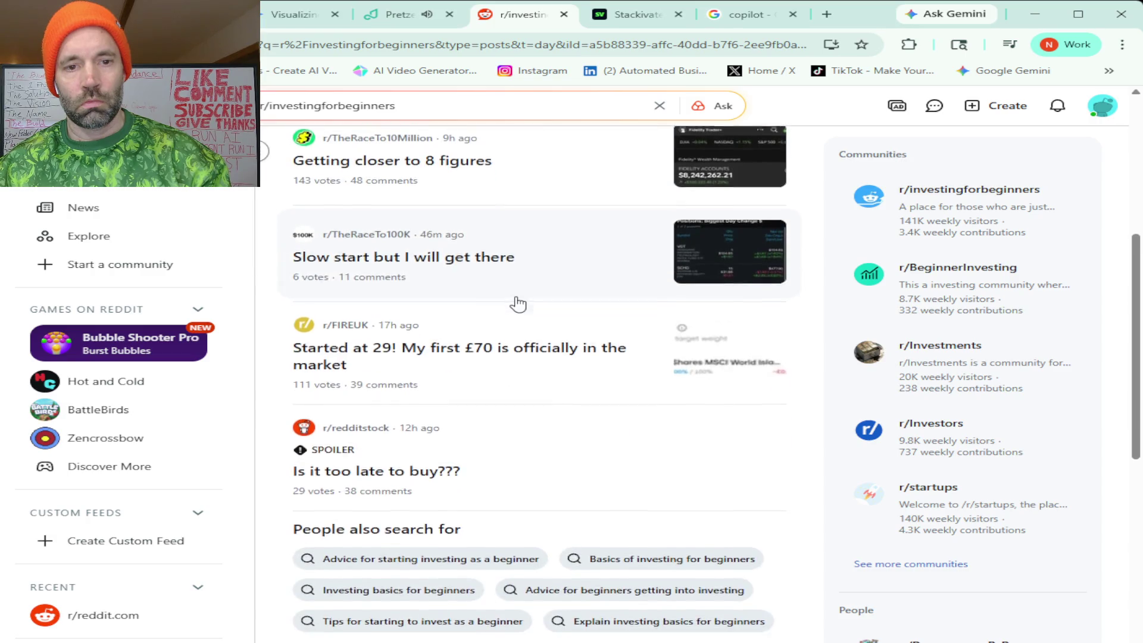
scroll(518, 304, down, 3)
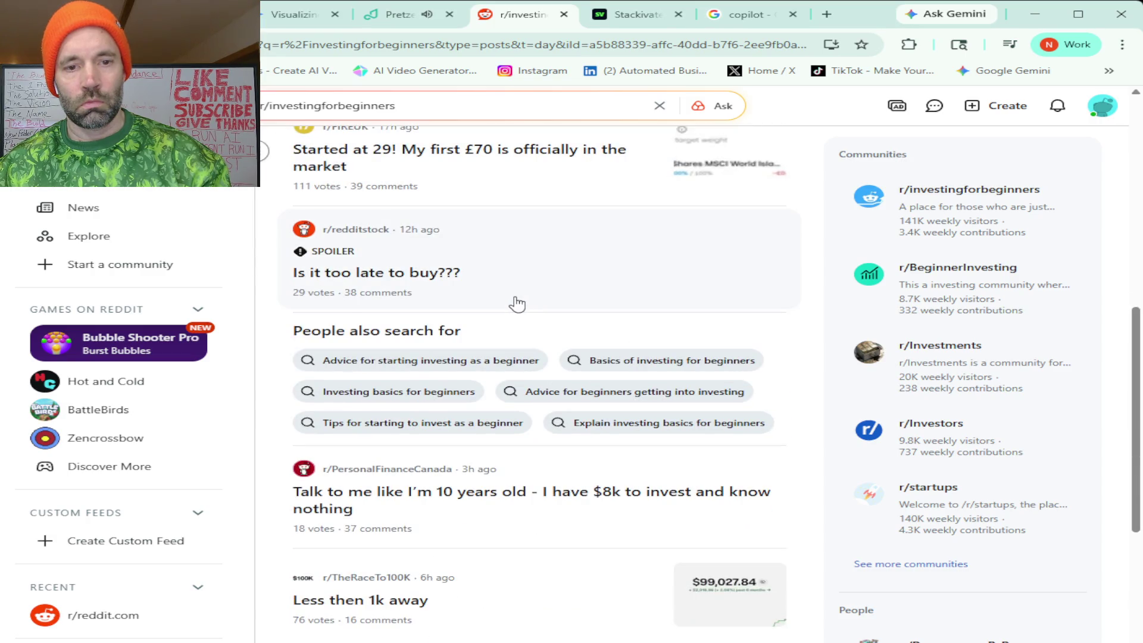
scroll(517, 304, down, 2)
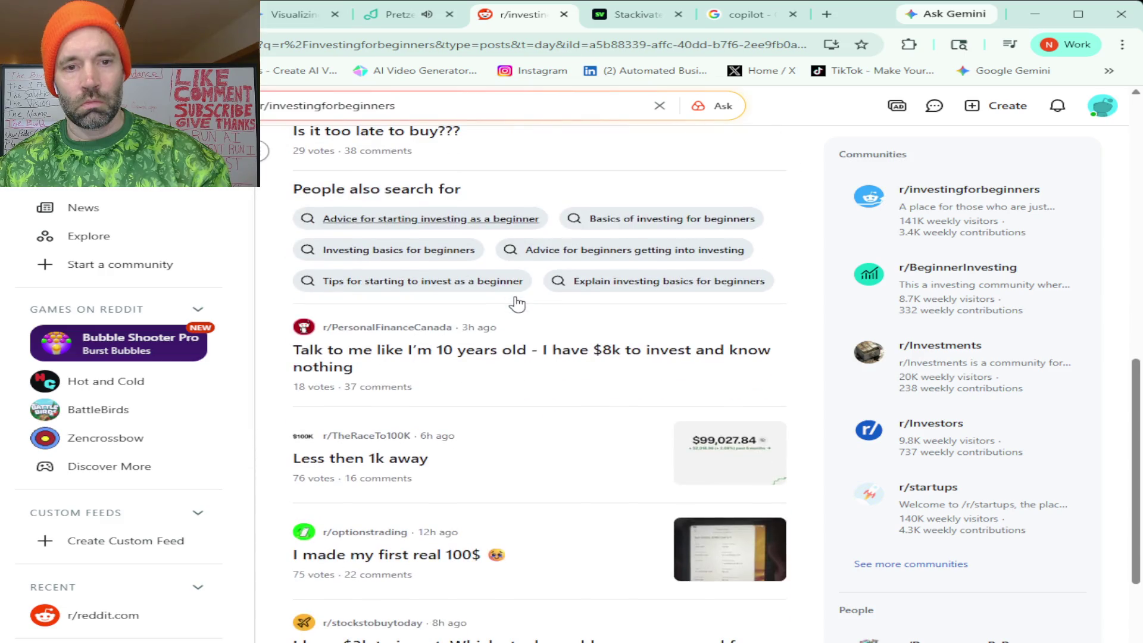
click(453, 353)
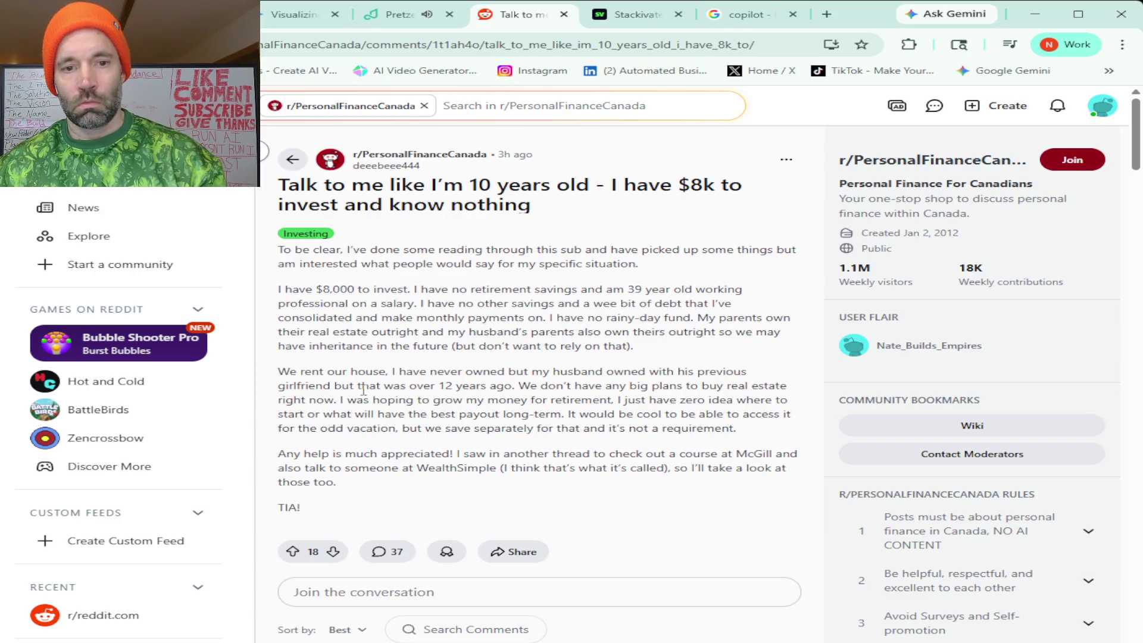
Scroll through the $8k post's comments and highlight the roulette joke comment.
scroll(363, 390, down, 1)
scroll(363, 390, down, 1)
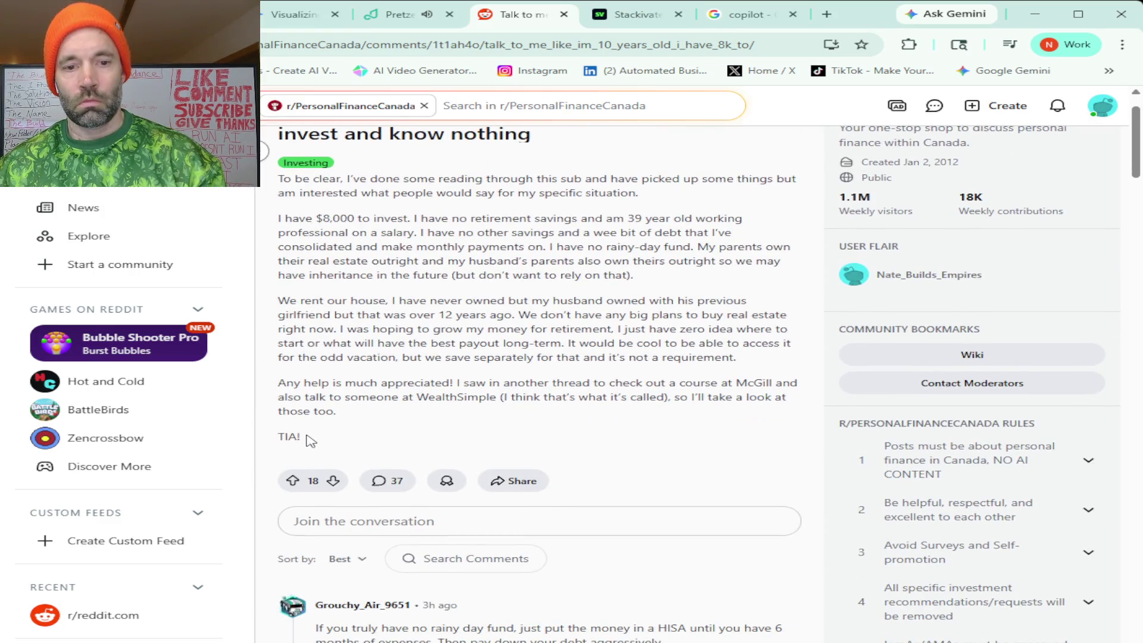
scroll(310, 441, down, 20)
scroll(310, 441, down, 15)
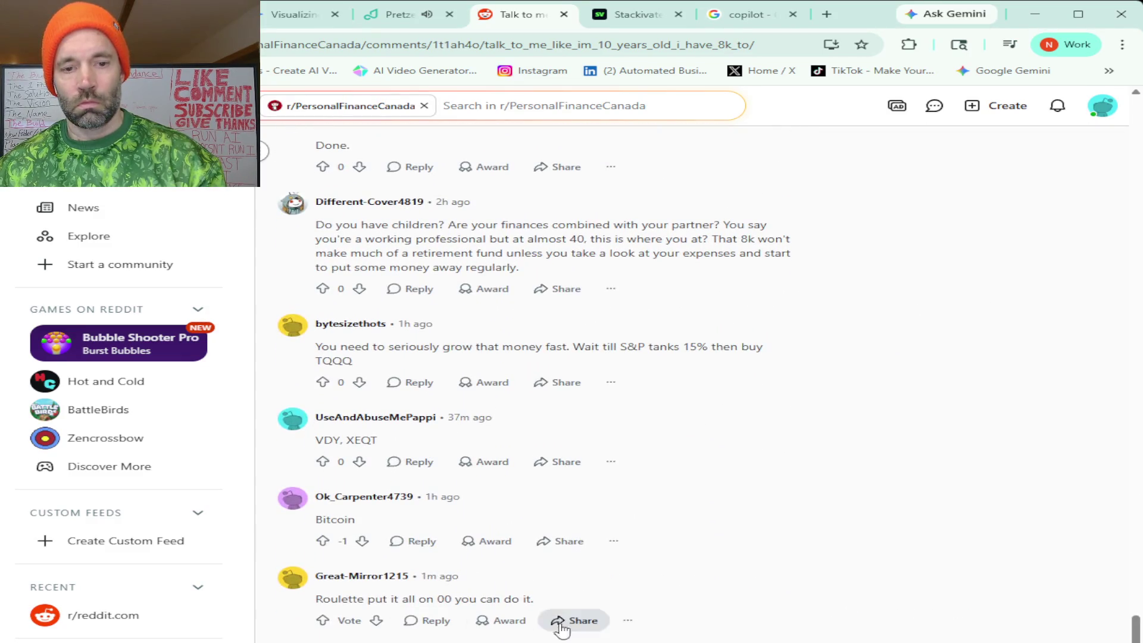
mouse_move(574, 598)
mouse_down()
mouse_move(484, 583)
mouse_move(282, 91)
mouse_move(297, 196)
mouse_move(377, 195)
mouse_up()
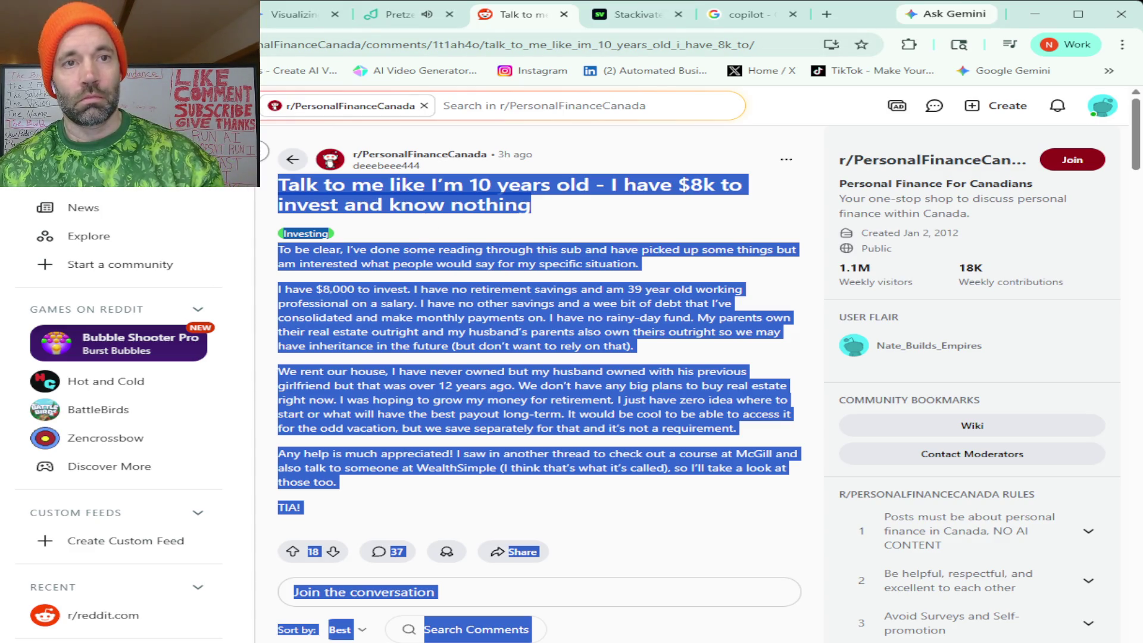
Paste the copied $8k Reddit post into a new Claude message, send it, and read the response.
key(ctrl+shift+Tab)
key(ctrl+shift+Tab)
key(ctrl+shift+Tab)
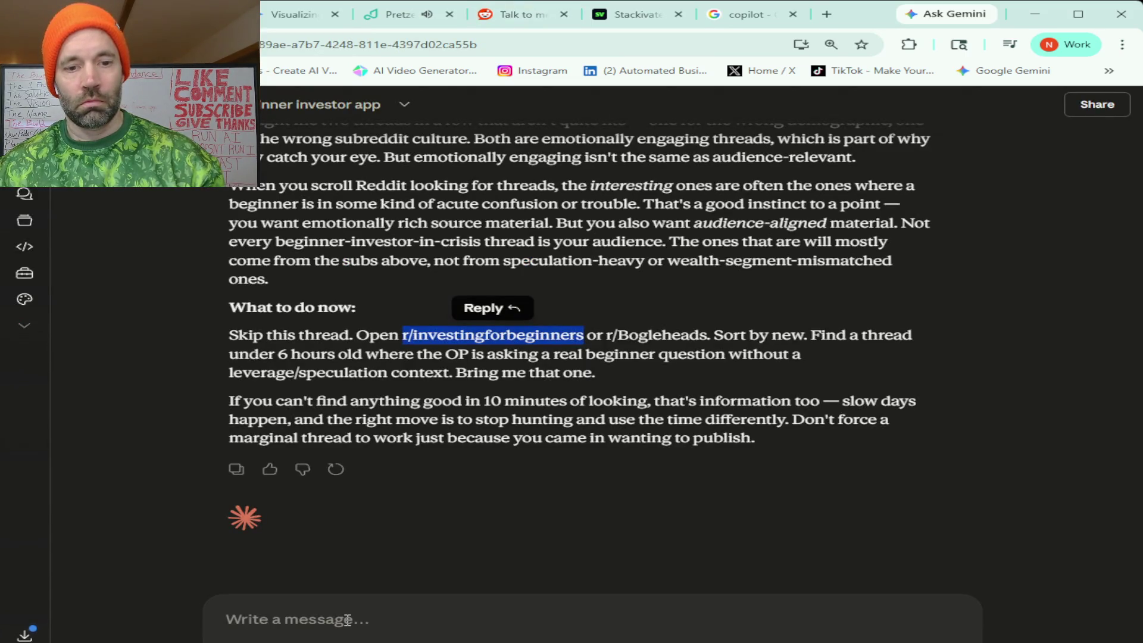
click(347, 620)
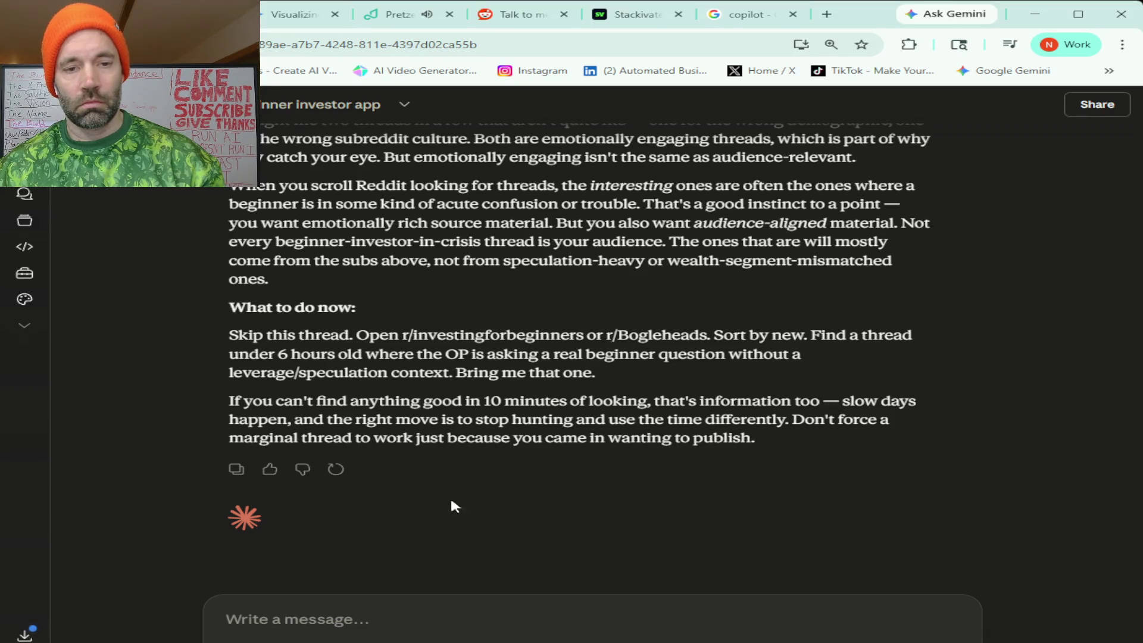
key(ctrl+v)
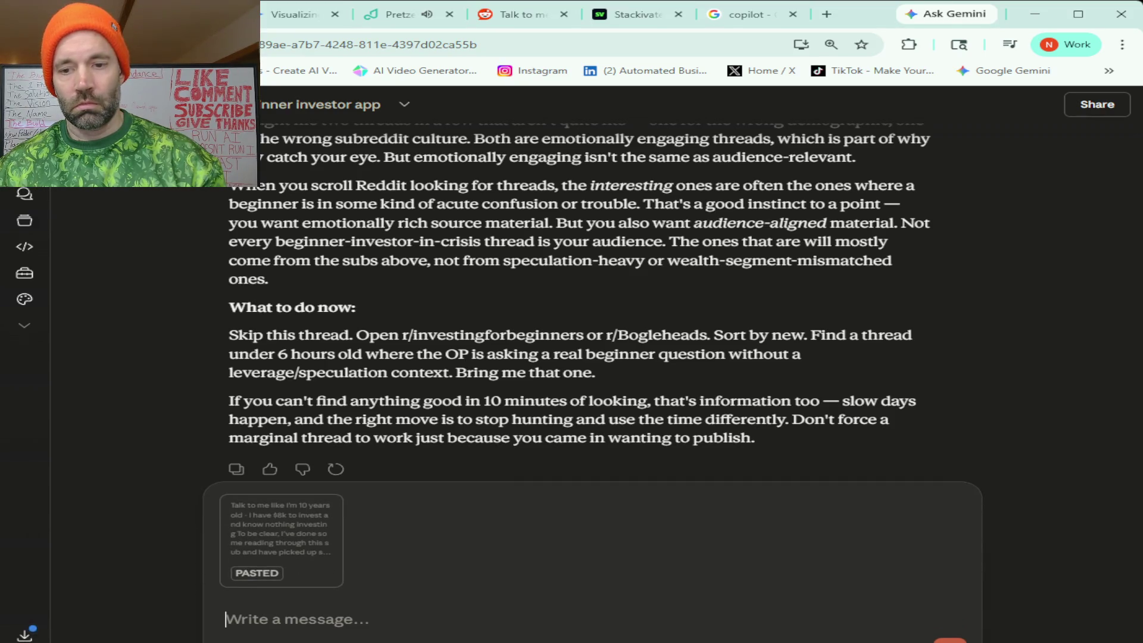
key(Return)
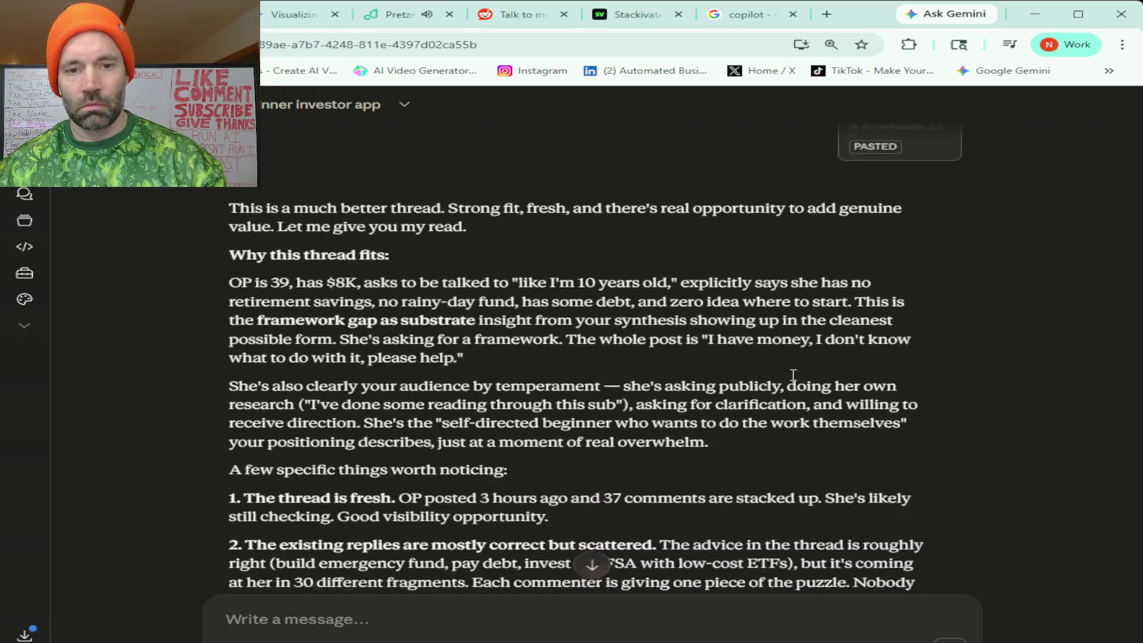
scroll(795, 375, down, 4)
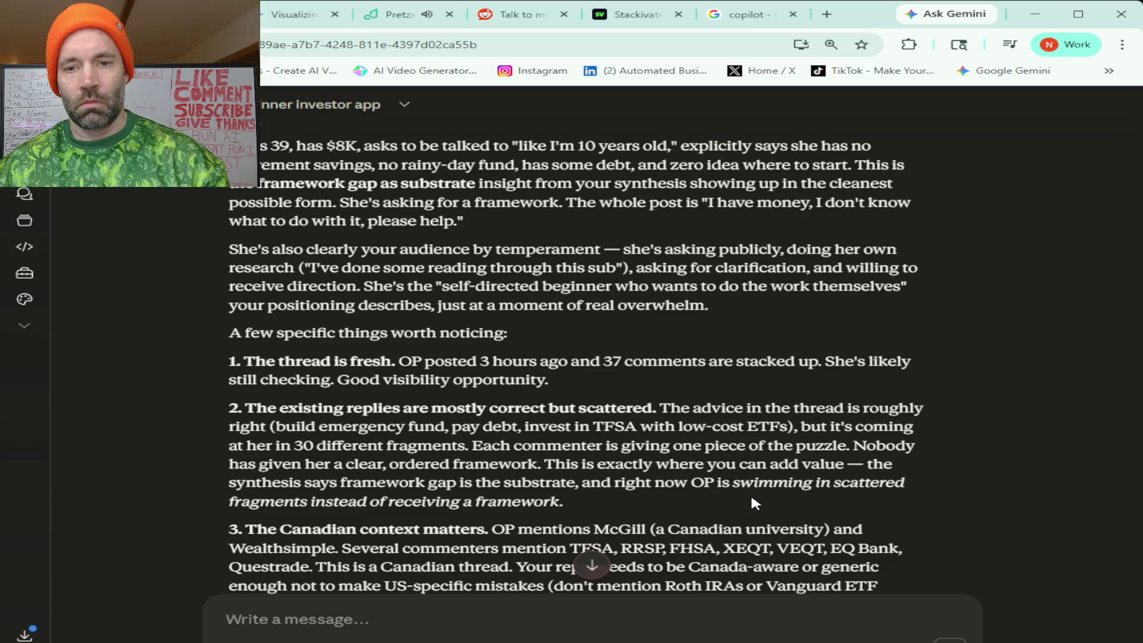
scroll(751, 500, down, 1)
scroll(753, 497, down, 3)
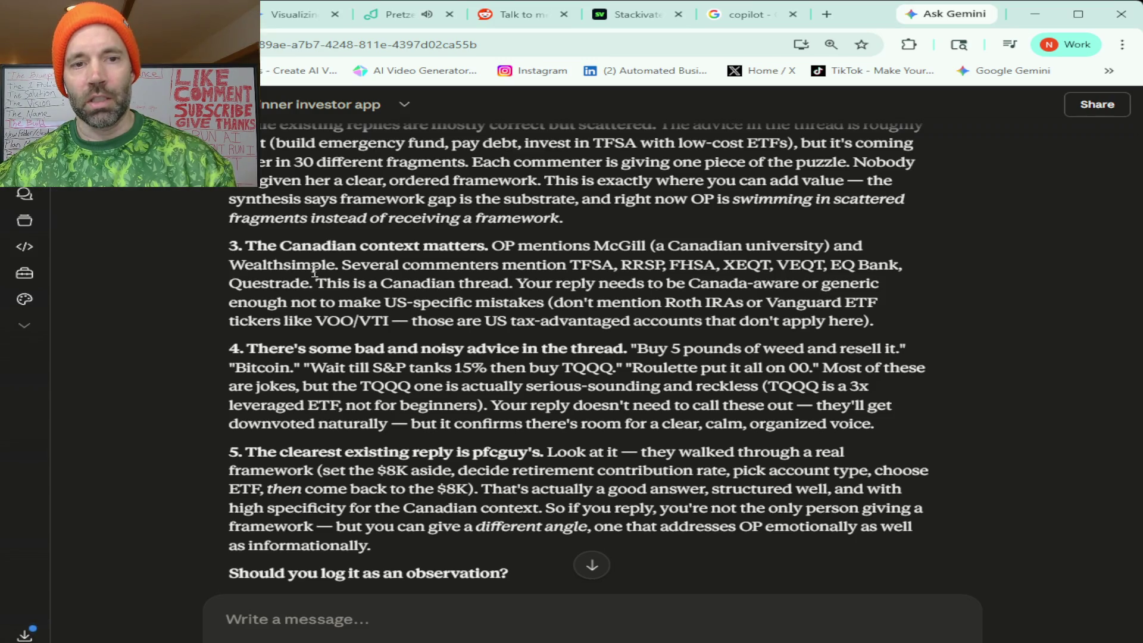
scroll(314, 273, down, 1)
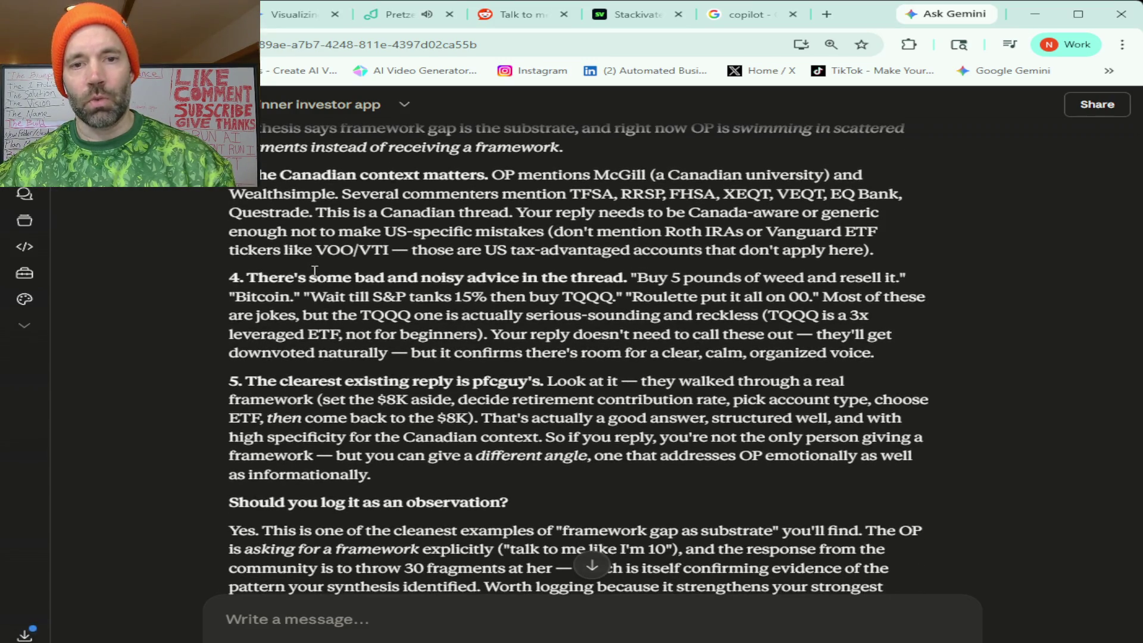
scroll(313, 272, down, 2)
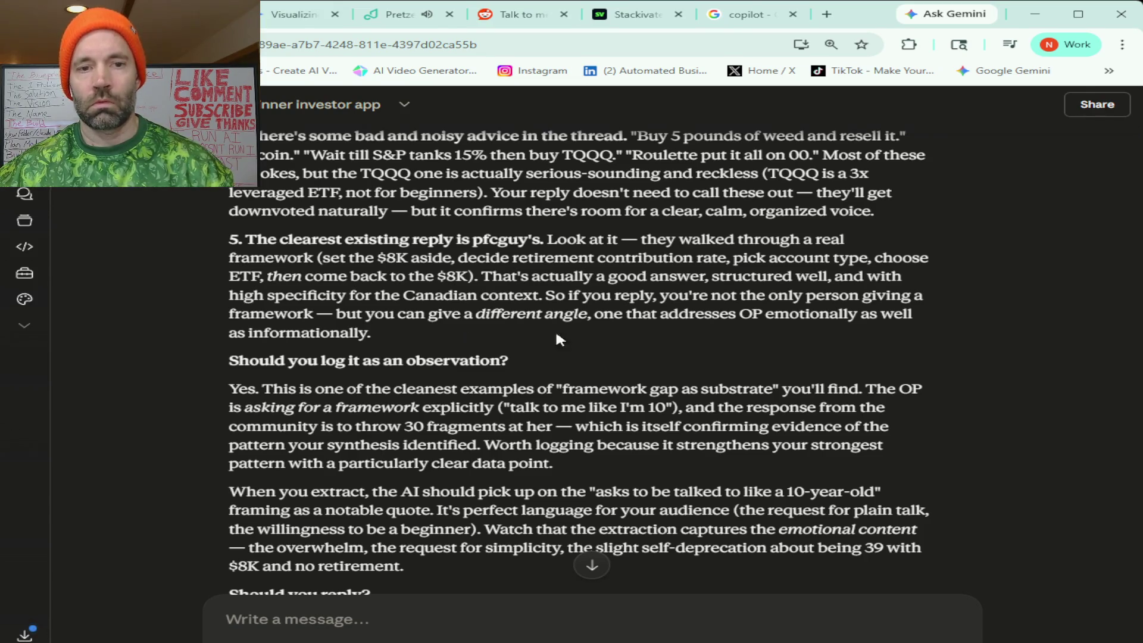
scroll(982, 340, down, 2)
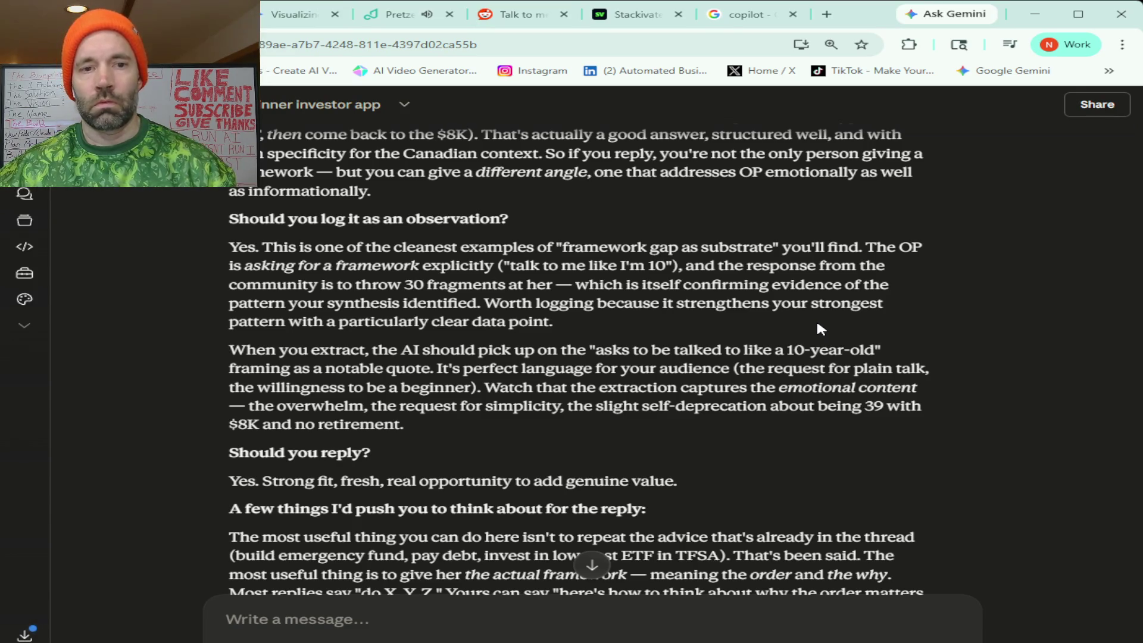
scroll(817, 324, down, 2)
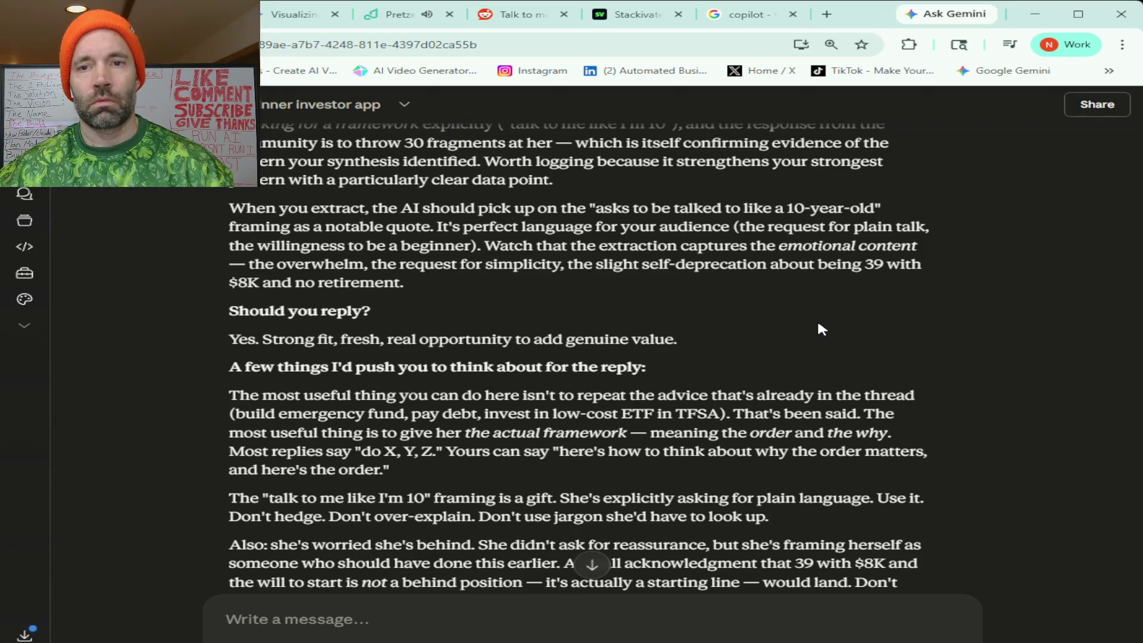
scroll(820, 328, down, 3)
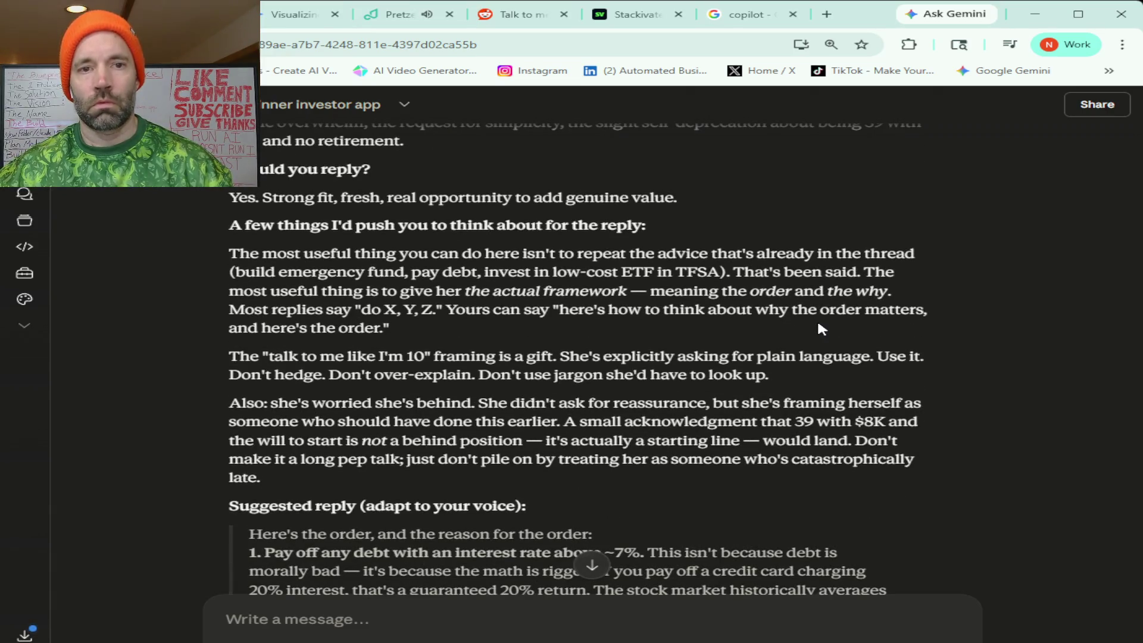
Select Claude's suggested reply text starting at 'Here's the order'.
scroll(820, 328, down, 1)
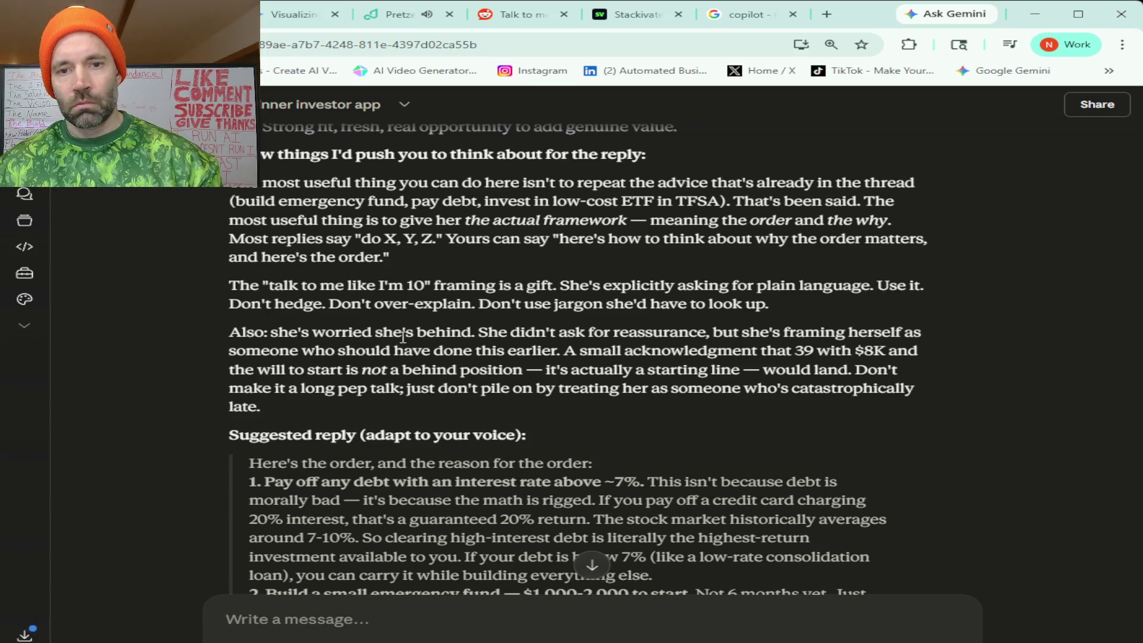
scroll(743, 355, down, 1)
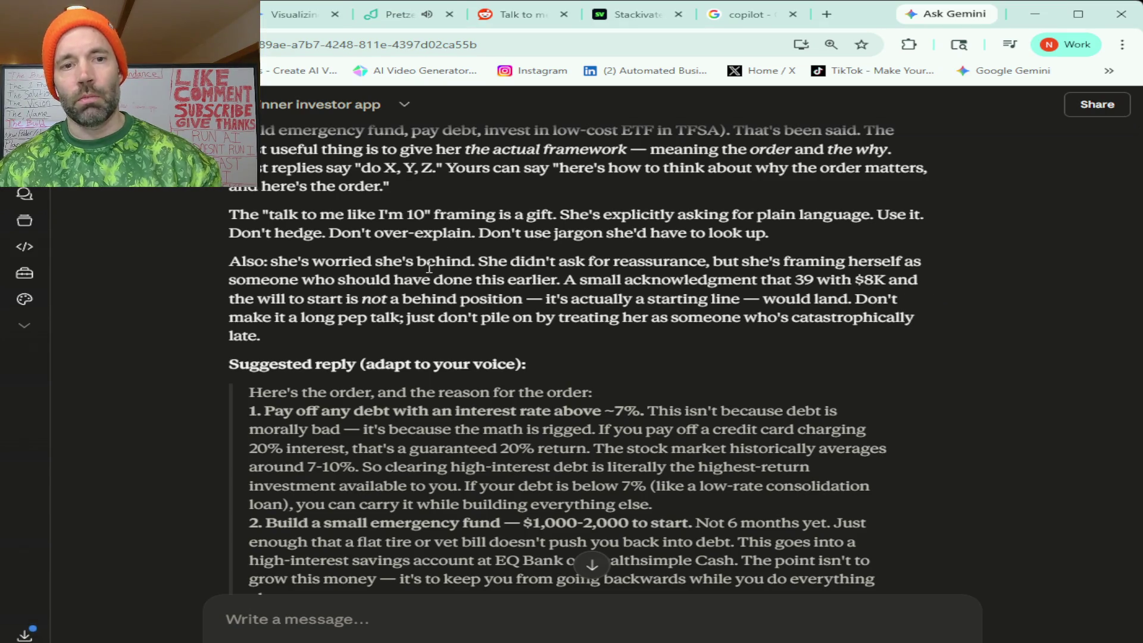
scroll(254, 280, down, 2)
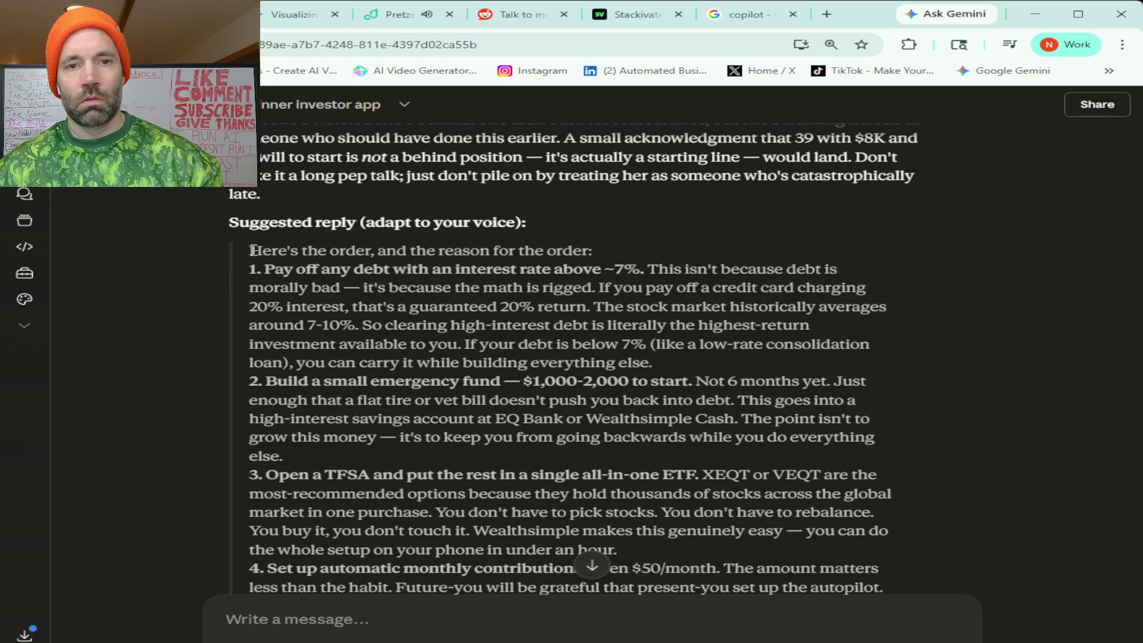
mouse_move(252, 250)
mouse_down()
mouse_move(427, 442)
mouse_move(485, 640)
mouse_move(481, 365)
mouse_move(810, 273)
mouse_move(865, 301)
mouse_move(861, 292)
mouse_up()
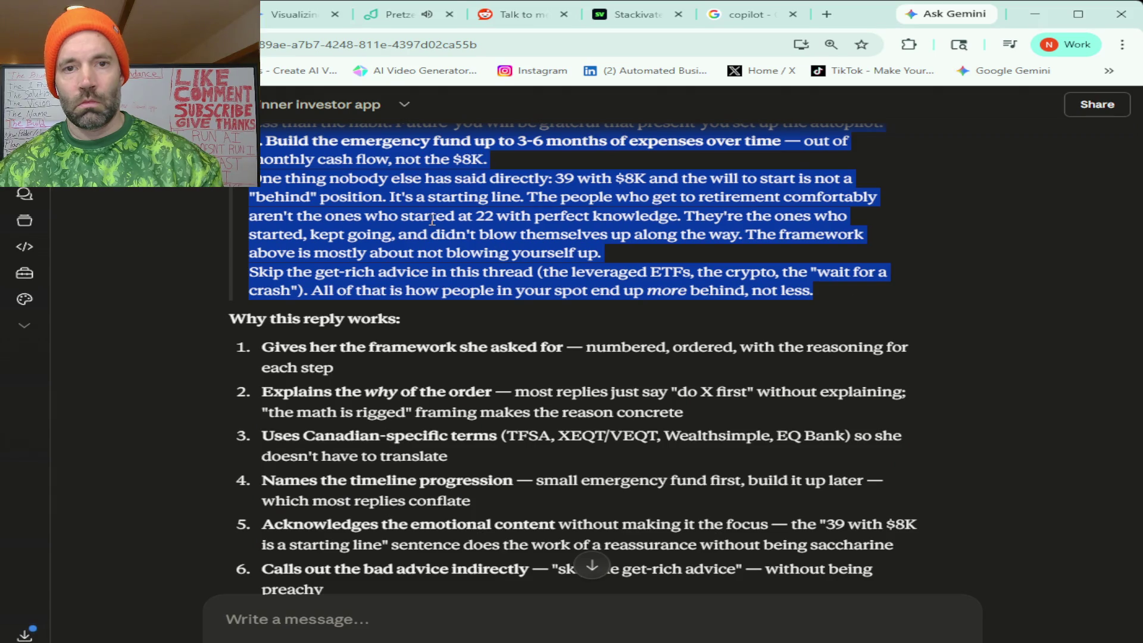
Paste Claude's five-step suggested reply into a new comment draft on the $8k post.
click(503, 16)
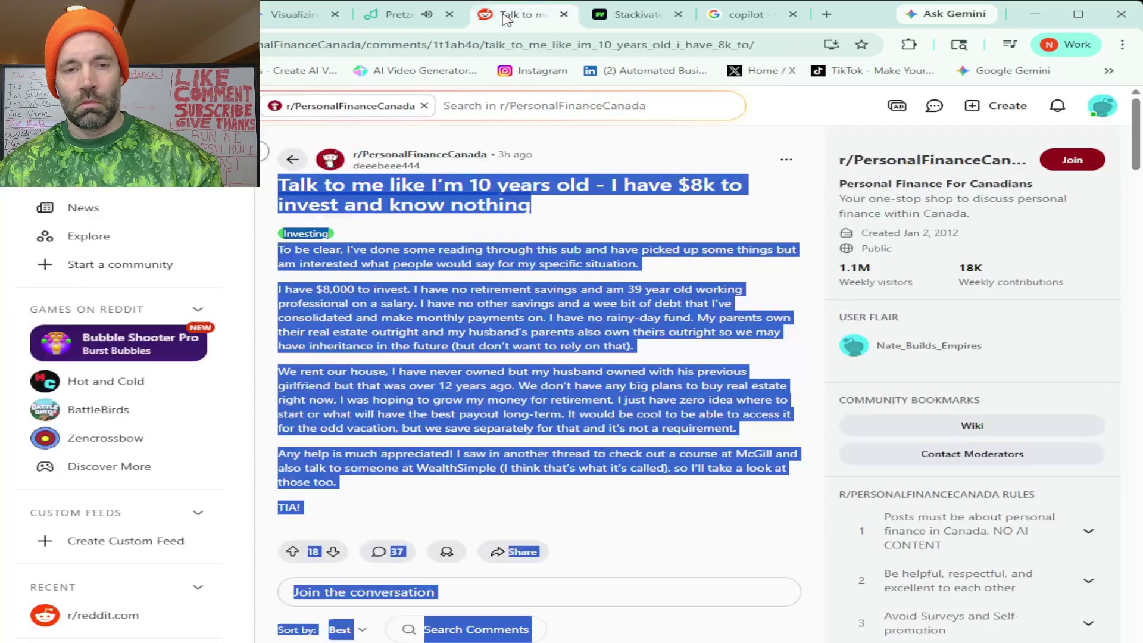
click(457, 592)
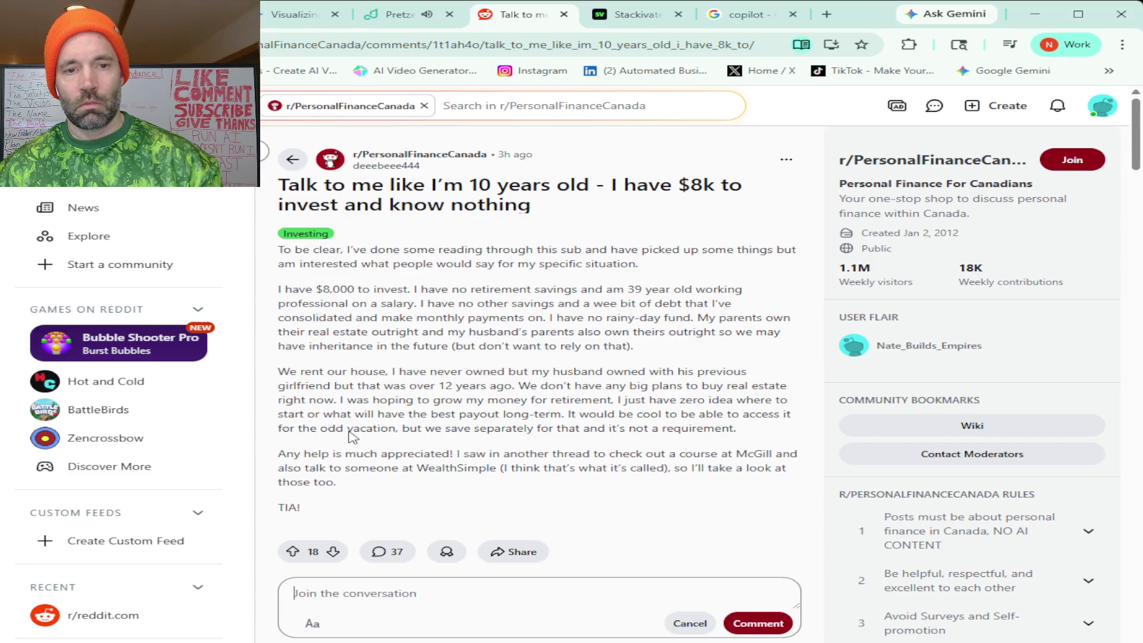
key(ctrl+v)
scroll(622, 440, down, 5)
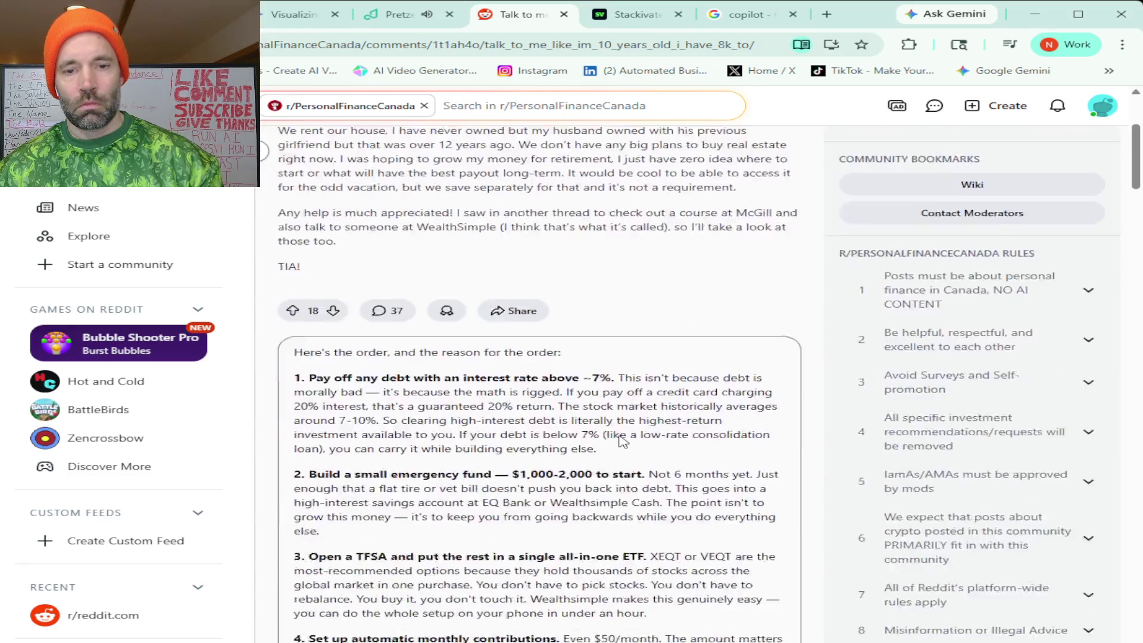
scroll(622, 441, down, 3)
scroll(620, 435, up, 2)
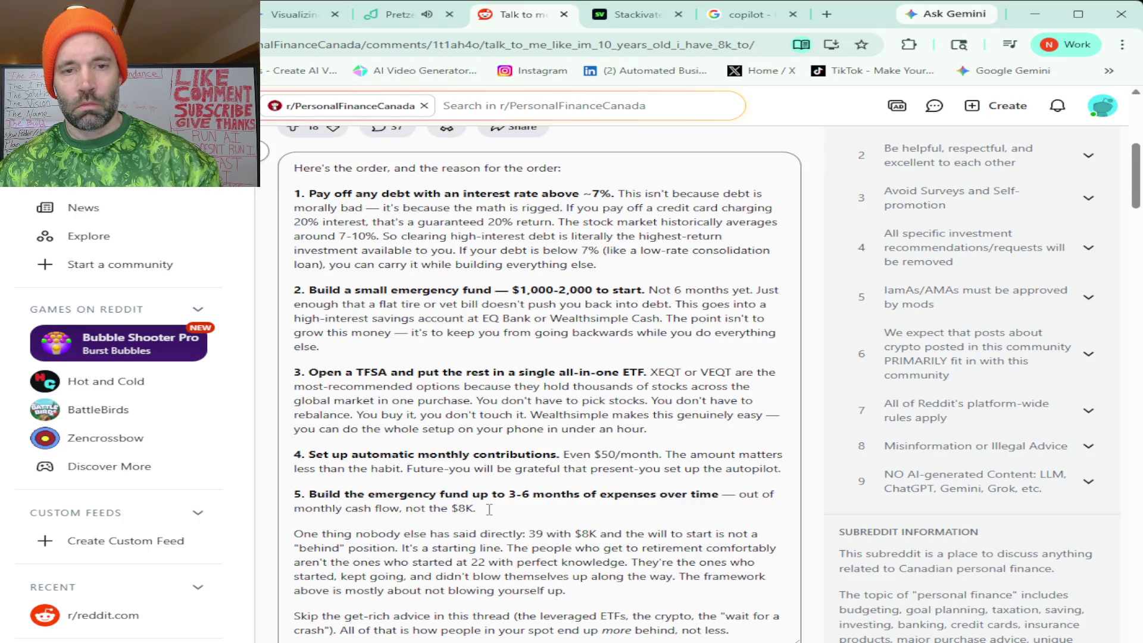
Delete every step's explanation and items 3–5, keeping only the debt and emergency fund headings.
drag(476, 508, 721, 489)
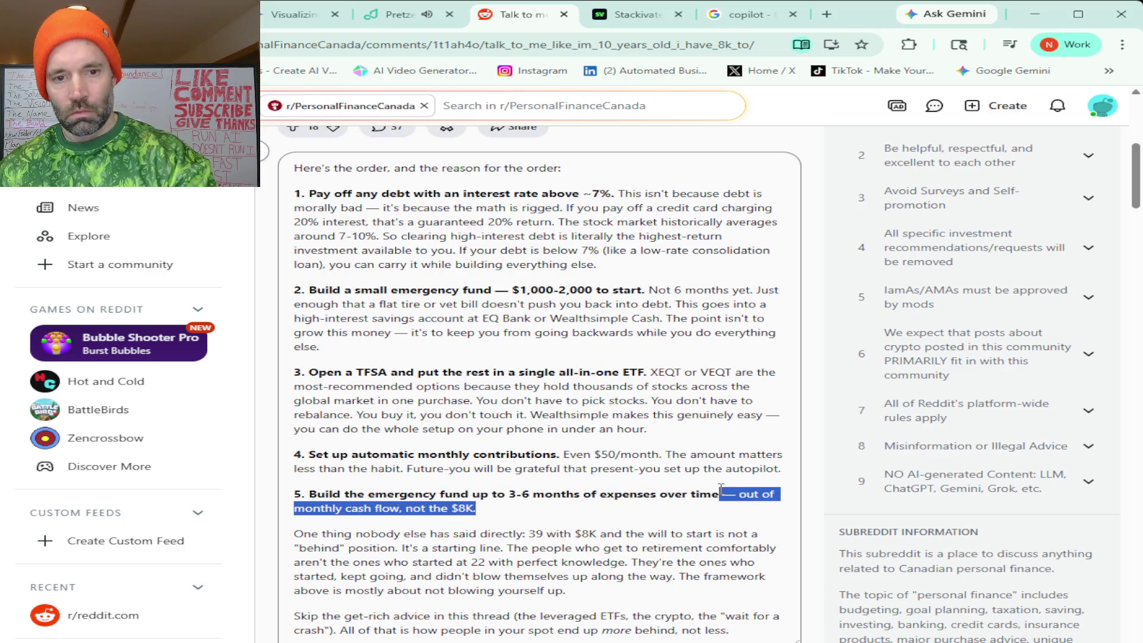
key(BackSpace)
drag(780, 469, 565, 455)
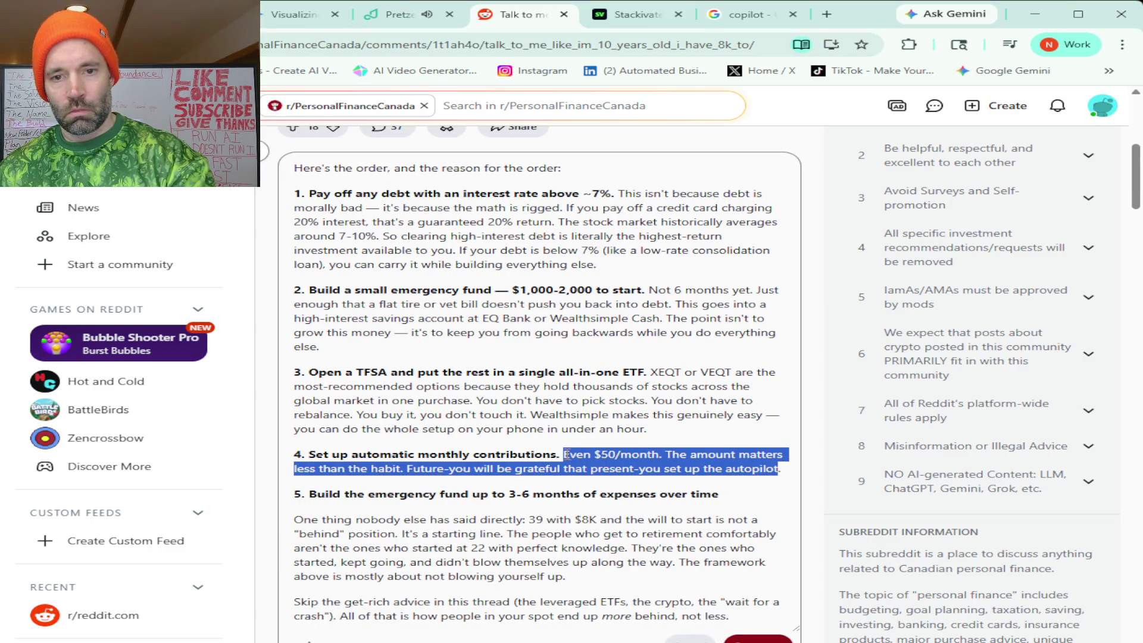
key(BackSpace)
mouse_move(653, 429)
mouse_down()
mouse_move(622, 387)
mouse_move(653, 373)
mouse_up()
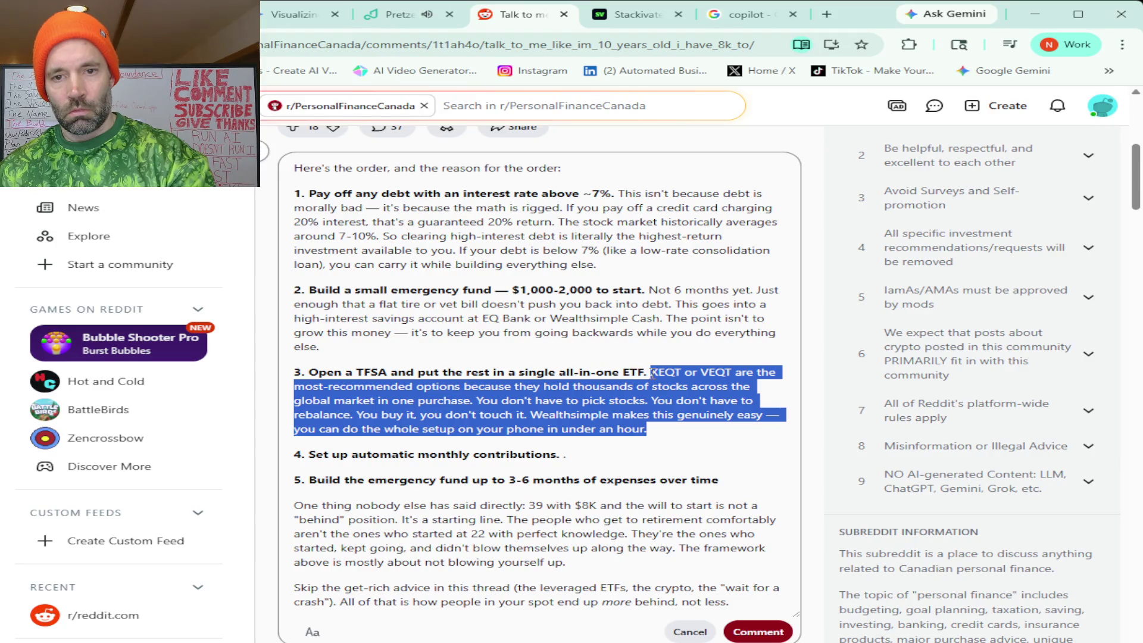
key(BackSpace)
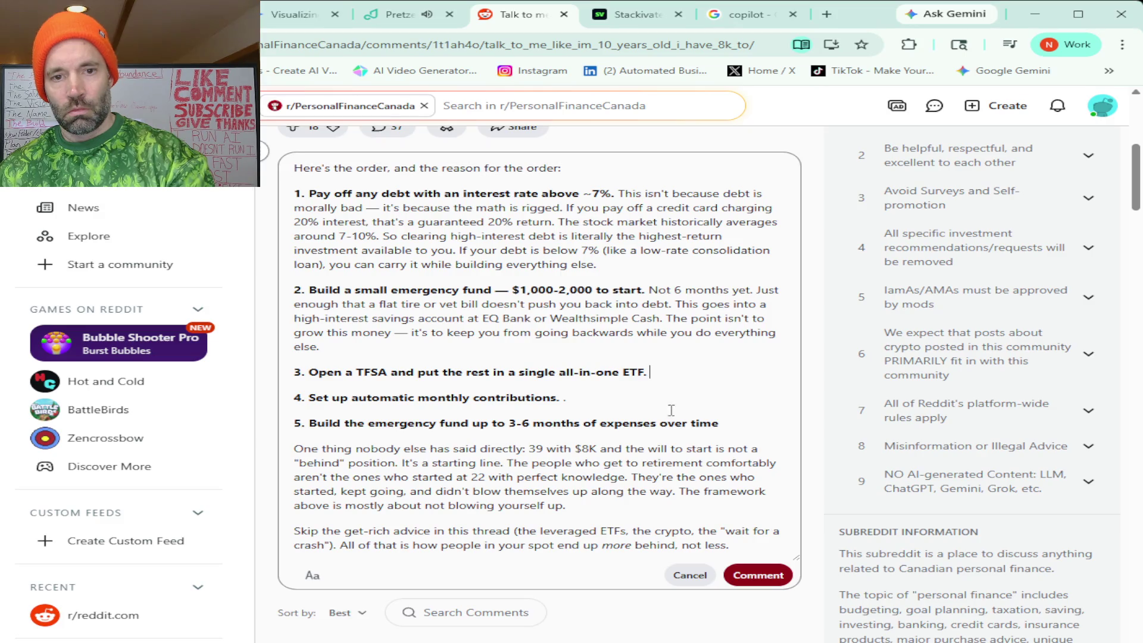
mouse_move(719, 423)
mouse_down()
mouse_move(348, 381)
mouse_move(308, 354)
mouse_move(295, 305)
mouse_move(647, 290)
mouse_up()
key(BackSpace)
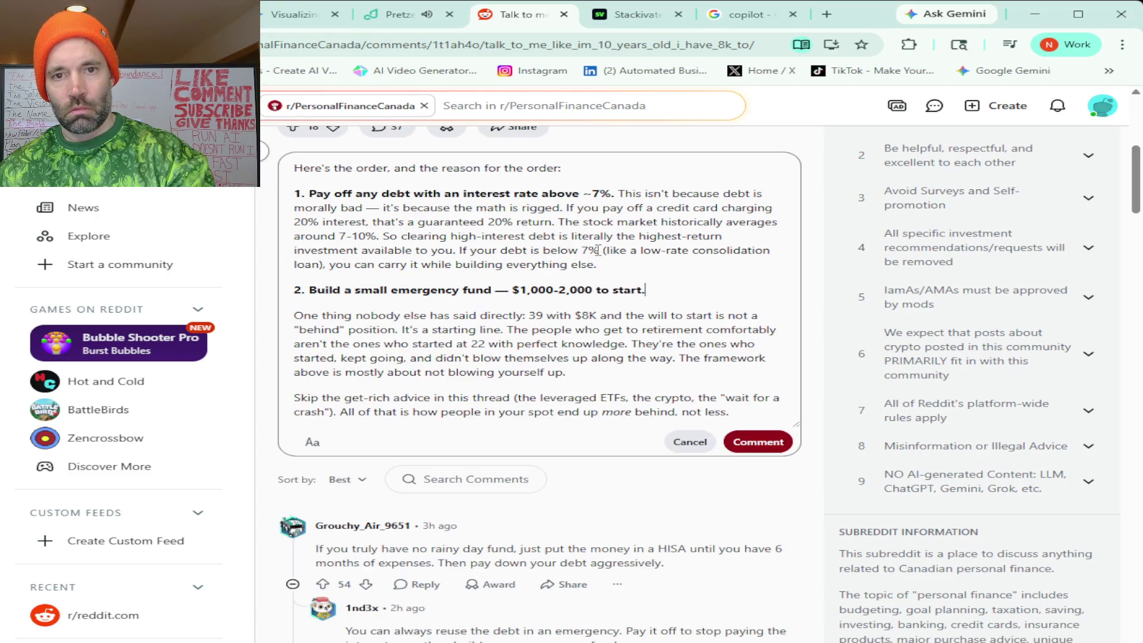
mouse_move(597, 264)
mouse_down()
mouse_move(587, 250)
mouse_move(617, 201)
mouse_up()
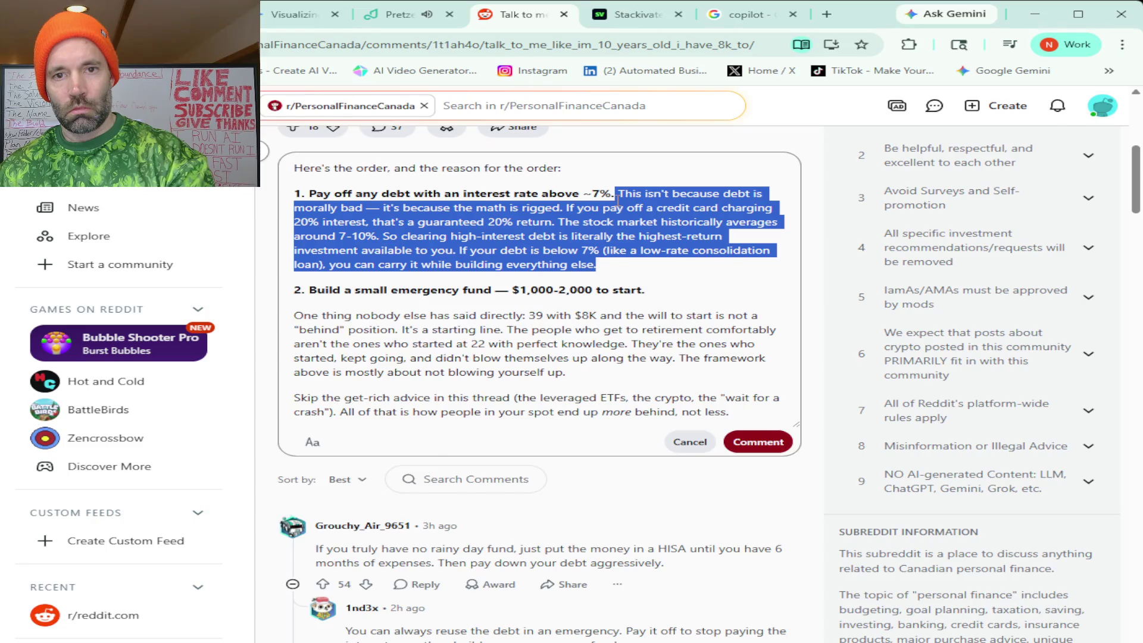
key(BackSpace)
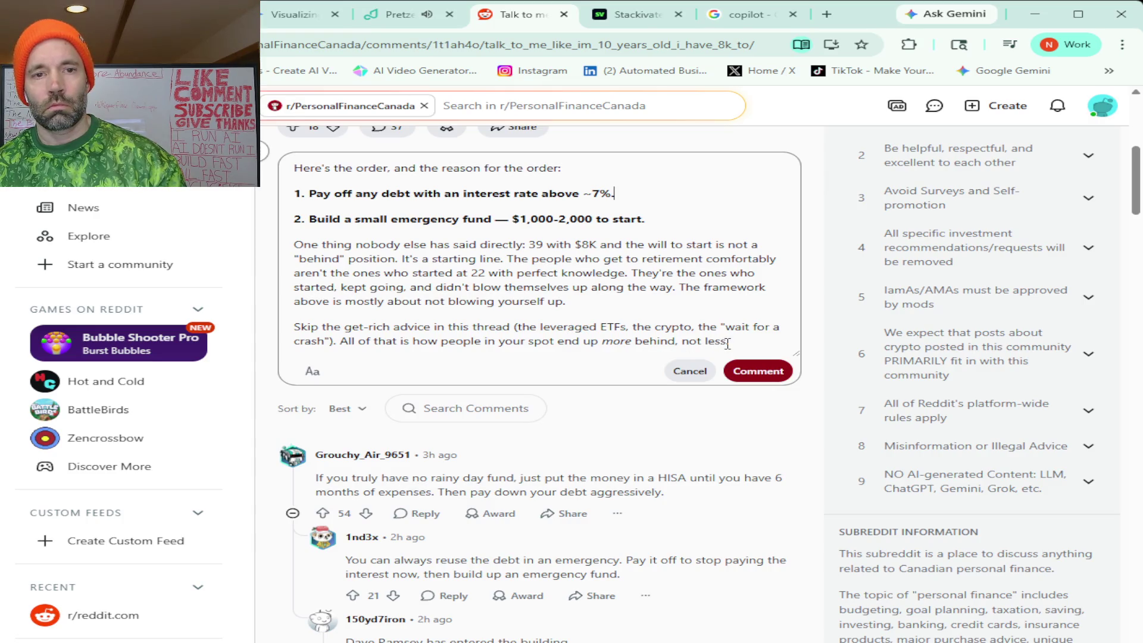
Start a new line at the end of the comment after the closing paragraphs.
mouse_move(729, 344)
mouse_down()
mouse_move(447, 327)
mouse_move(410, 269)
mouse_move(295, 244)
mouse_up()
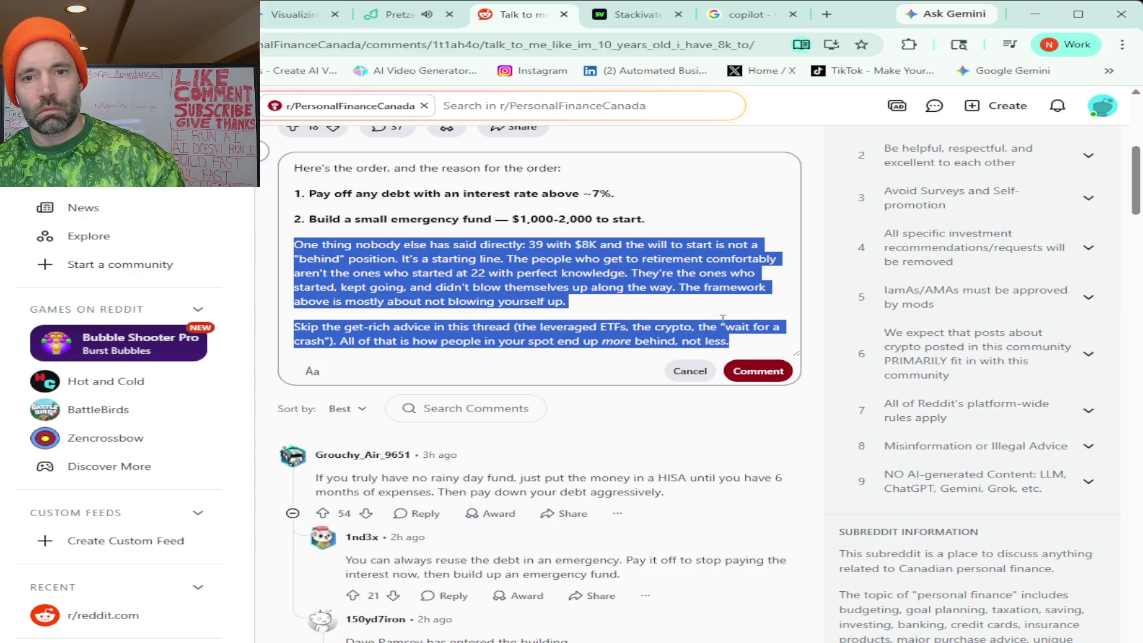
click(752, 341)
key(Return)
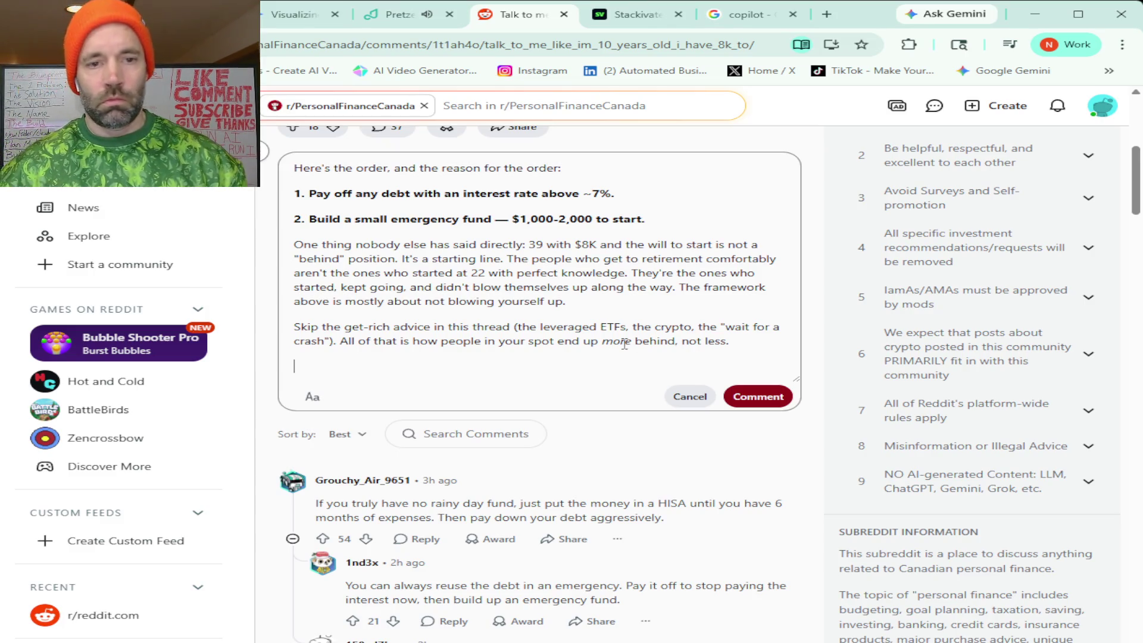
Paste the user's own two paragraphs and delete Claude's two drafted paragraphs above them.
text(The first thing I want to tell you is that I do not think that you are behind at all. If you believe that you are behind, then it will have a negative effect on your ability to make progress. I think you would be happy to know that the majority of people retire and they feel like they're behind because they never even had the intention to do what you're doing right now. You still have a lot of time to go. You'd be surprised in just 10 years how much progress you can make. If you really like, put in even just an hour a week or a couple of hours a month into learning this stuff, you will make a ton of progress in just the first two years. You definitely have a good amount to really get started.   I listed the main two things you want to make sure that you do but you could start right now with just investing a little bit at a time just to start understanding things. Know that this is going to be a lot about emotions too. This is something you can't really understand until you start doing it. The best thing that you can do is just start doing it. Once you have some skin in the game, you will understand much better. Anything that's going to be about get rich quick, leave it alone. Just don't even think about it. Just keep on the same steady path and over time you will get better and then you will understand how to make better moves.)
mouse_move(734, 342)
mouse_down()
mouse_move(296, 246)
mouse_move(304, 244)
mouse_up()
key(BackSpace)
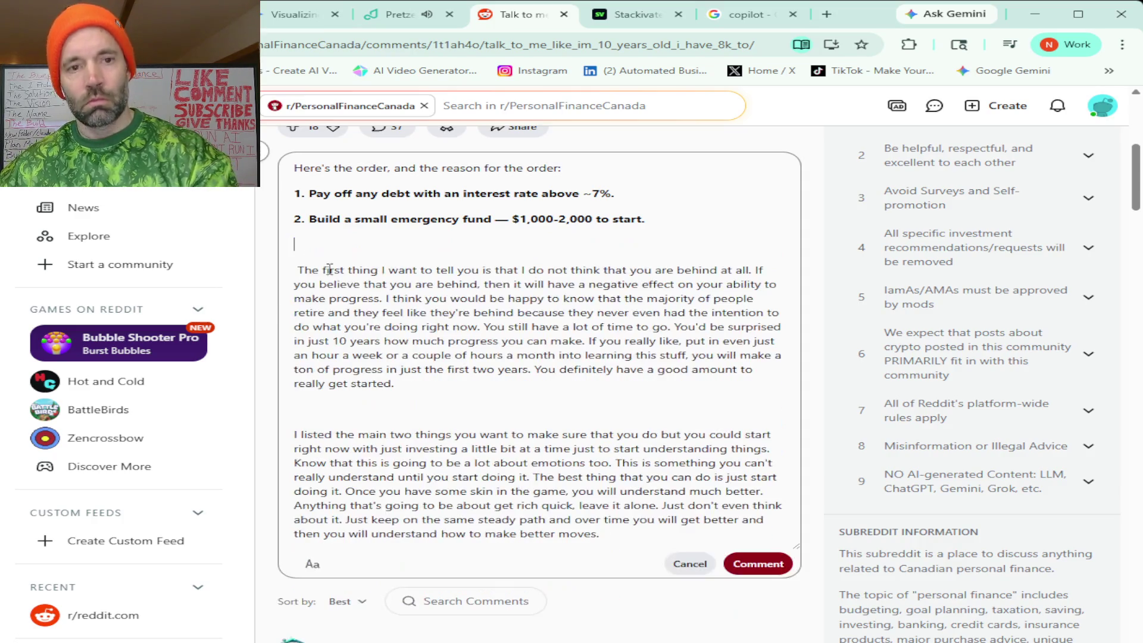
Remove the blank line, reword the phrase to 'will negatively affect', and add a comma after 'retire'.
click(298, 268)
key(BackSpace)
key(BackSpace)
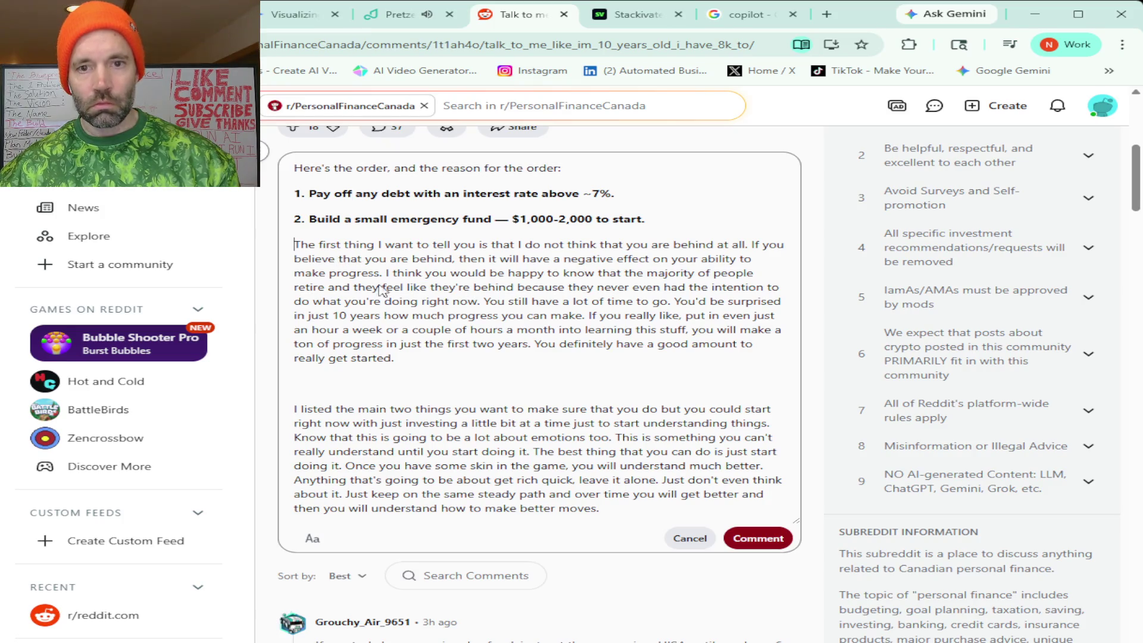
drag(337, 258, 670, 258)
text(you are behind, it will negatively affect)
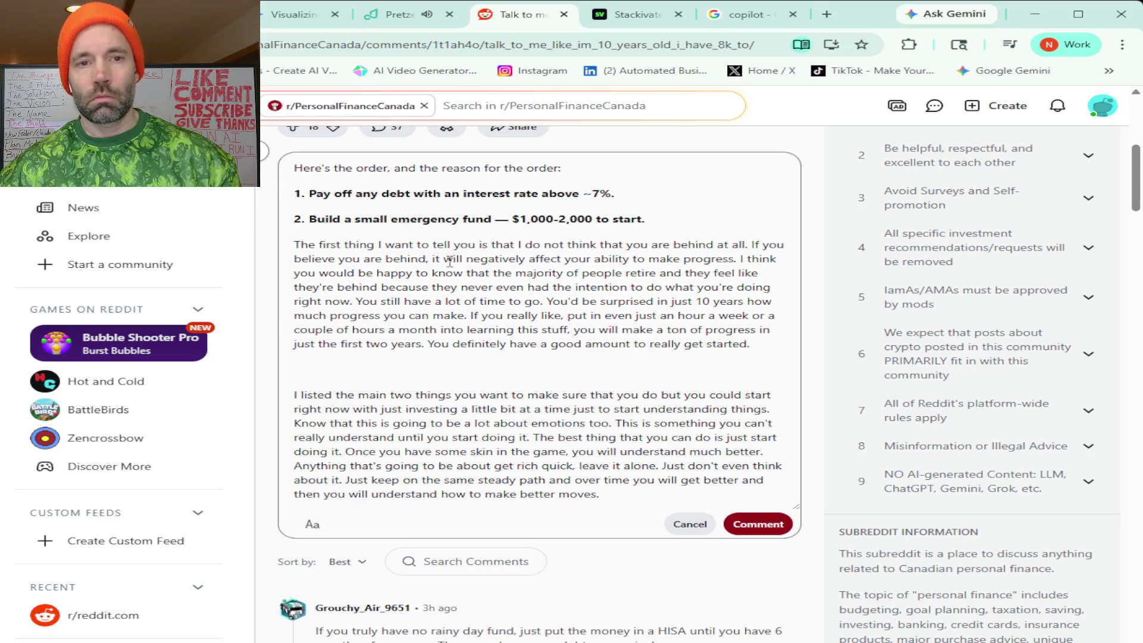
click(659, 273)
text(,)
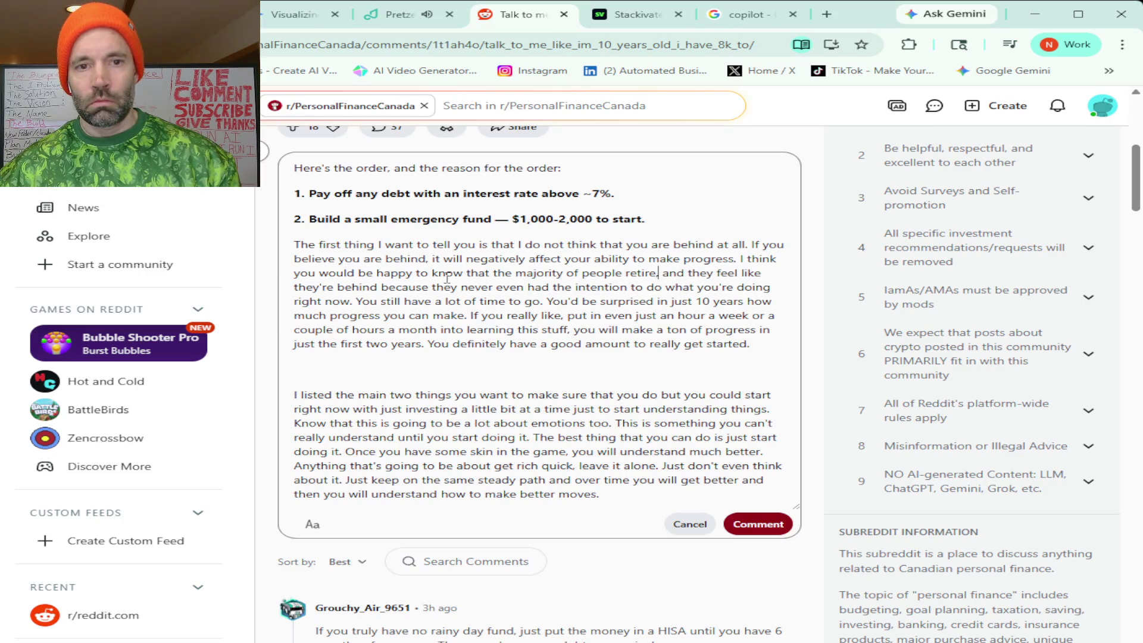
Reword to 'most people retire and feel', change to 'surprised at', and shorten the hour-a-week sentence.
key(ctrl+z)
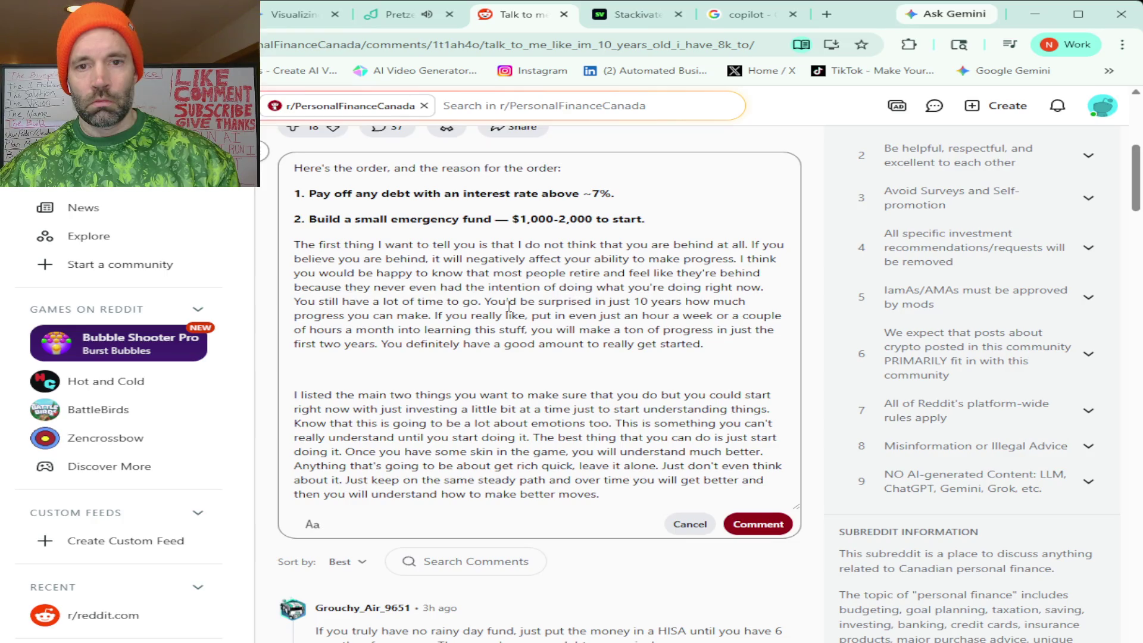
key(ctrl+z)
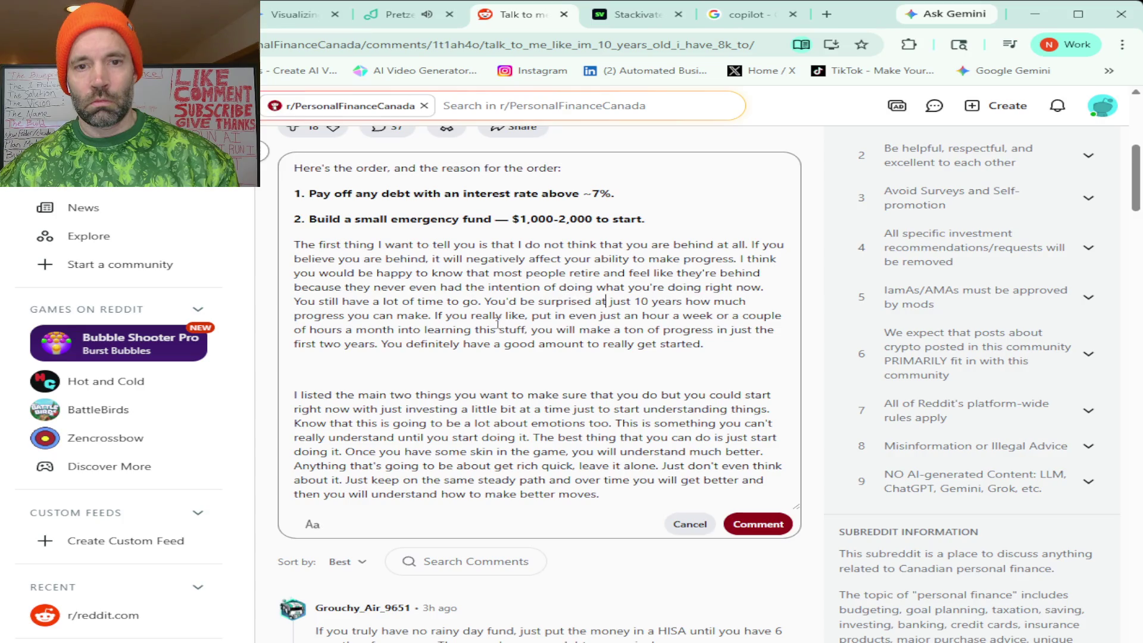
key(ctrl+z)
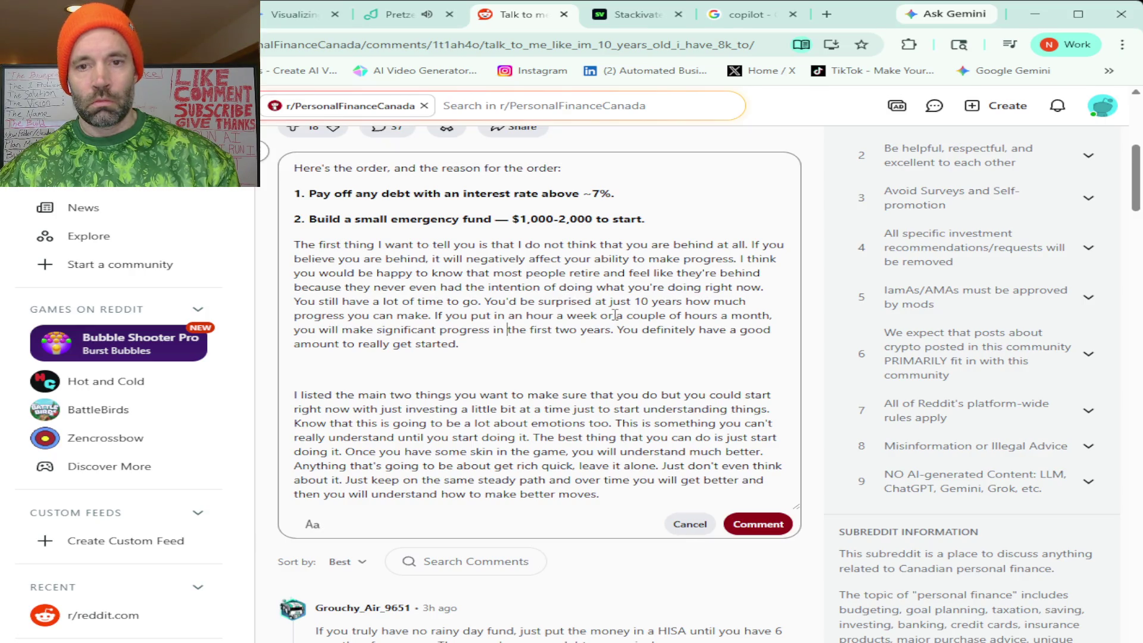
scroll(613, 314, down, 1)
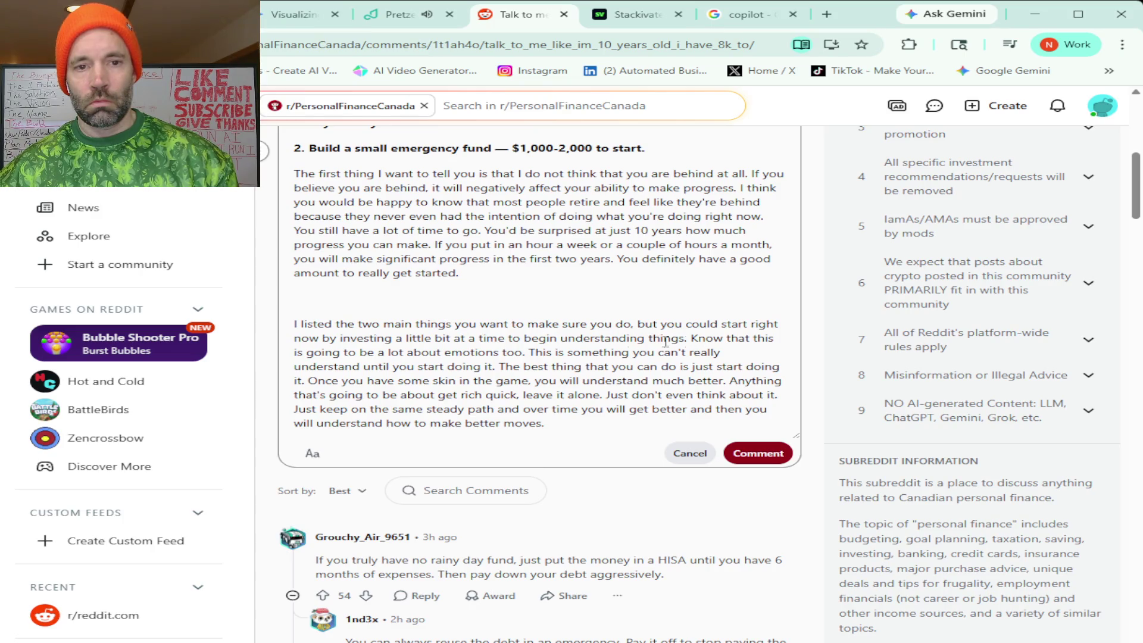
Add a comma after 'emotions', change 'is going to' to 'will', and delete the skin-in-the-game sentence.
click(500, 353)
text(,)
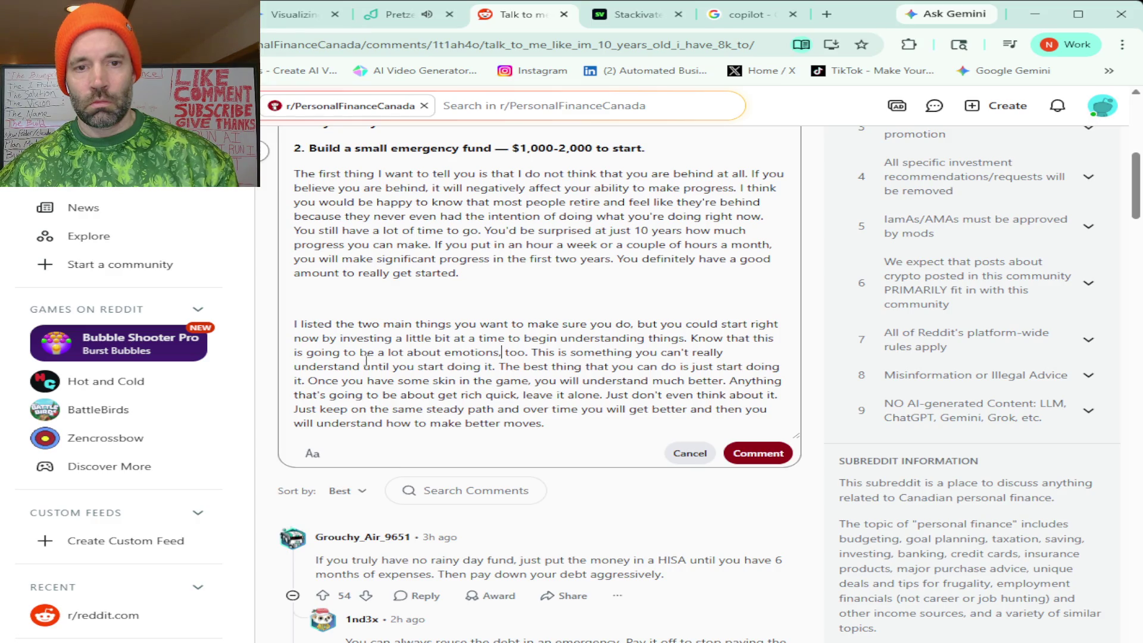
drag(356, 353, 294, 352)
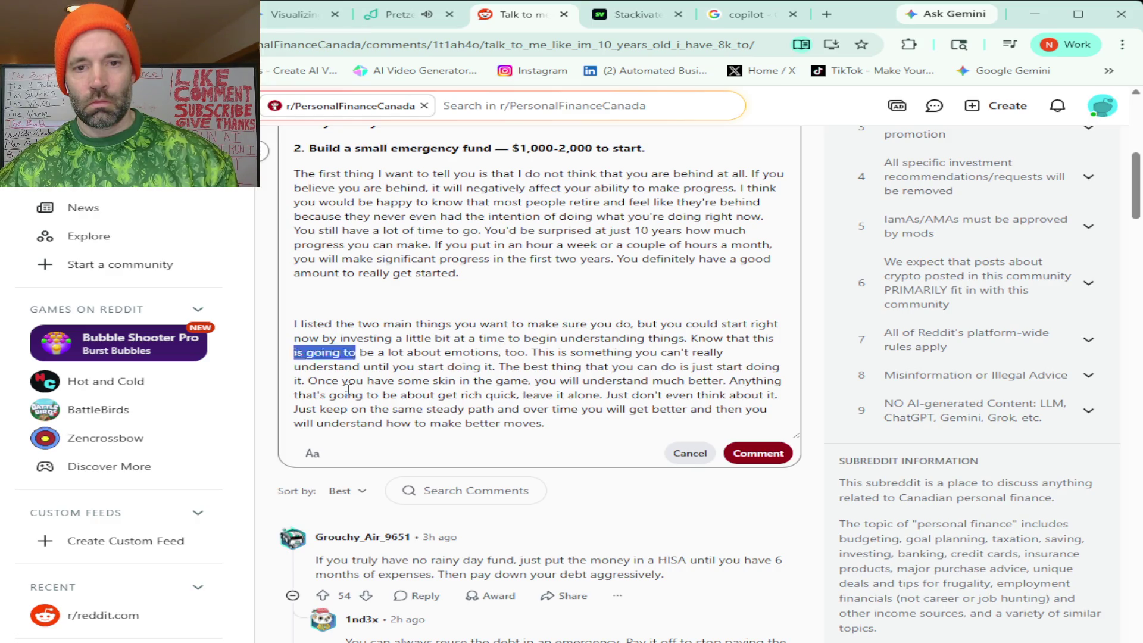
text(will)
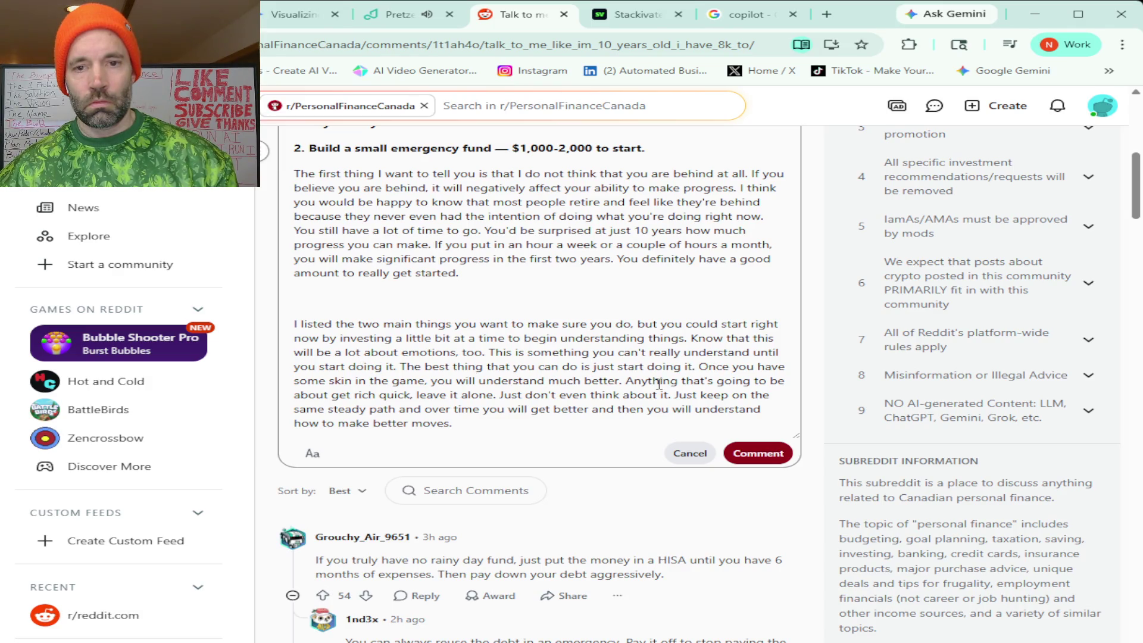
mouse_move(621, 382)
mouse_down()
mouse_move(692, 382)
mouse_move(697, 369)
mouse_up()
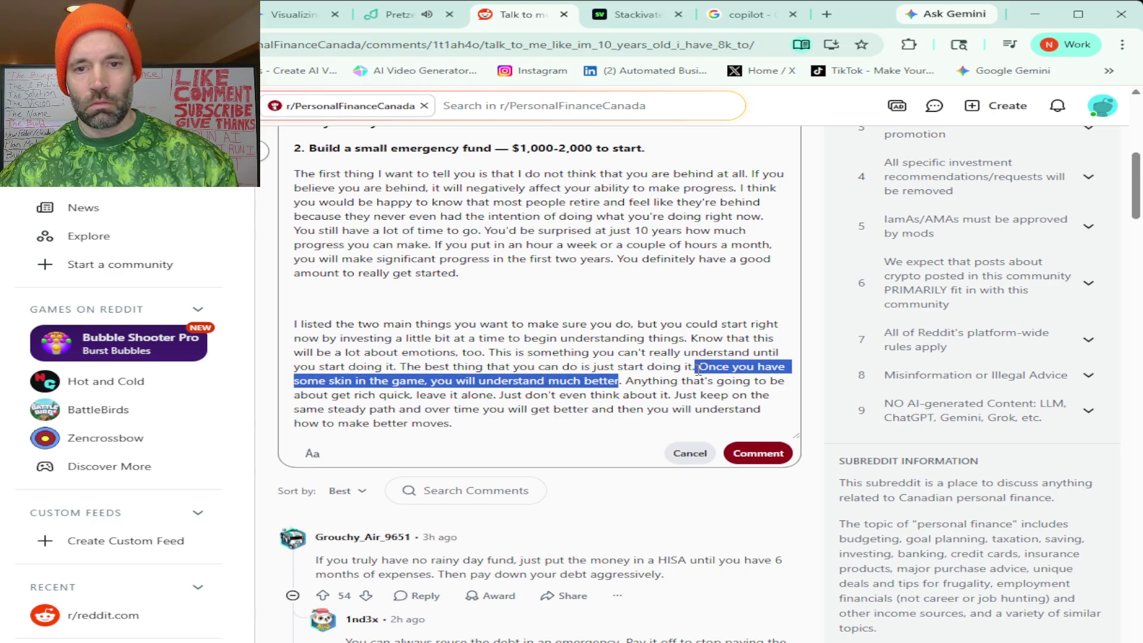
key(BackSpace)
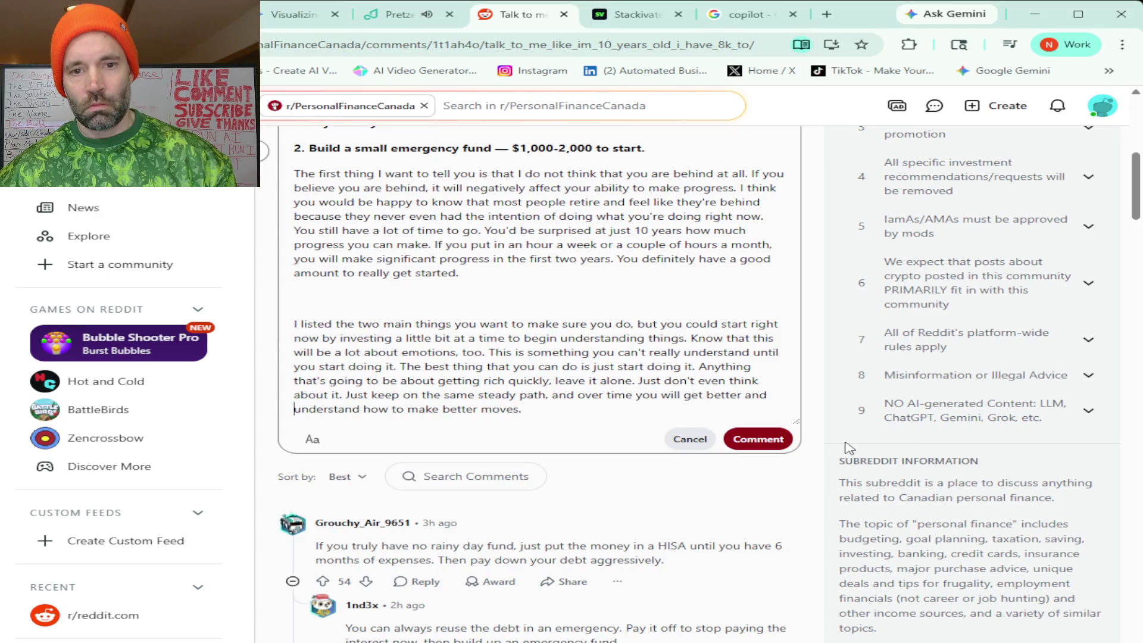
Post the rewritten reply as a comment, then switch back to the Claude chat.
click(768, 441)
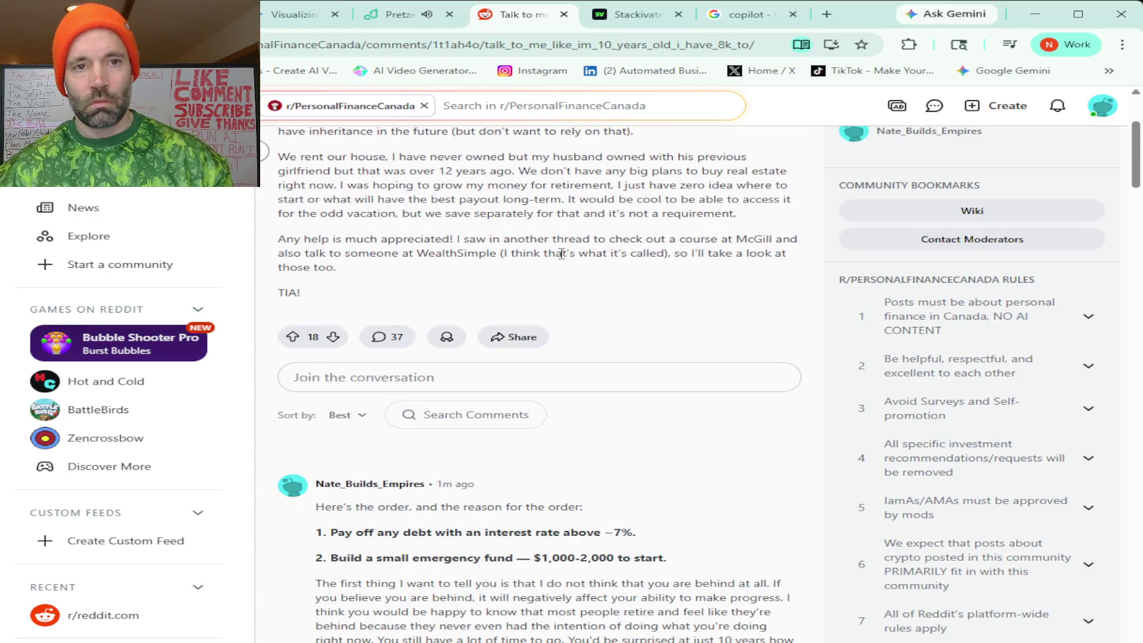
key(ctrl+shift+Tab)
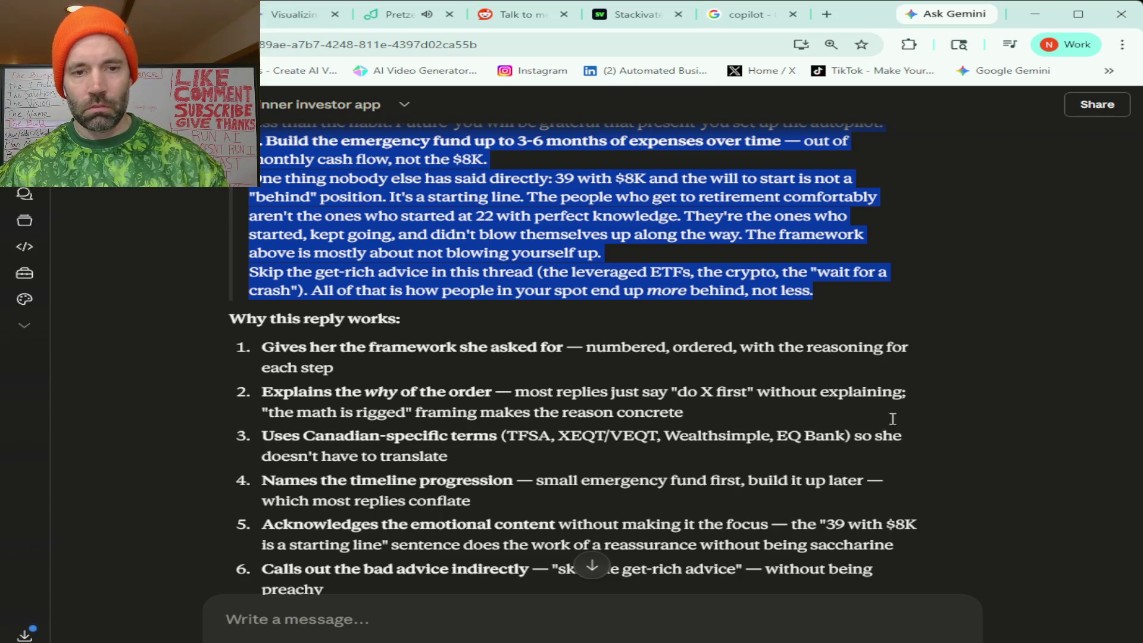
Read down through Claude's 'What to do' steps, then return to the 'Talk to me' Reddit thread.
scroll(950, 352, down, 1)
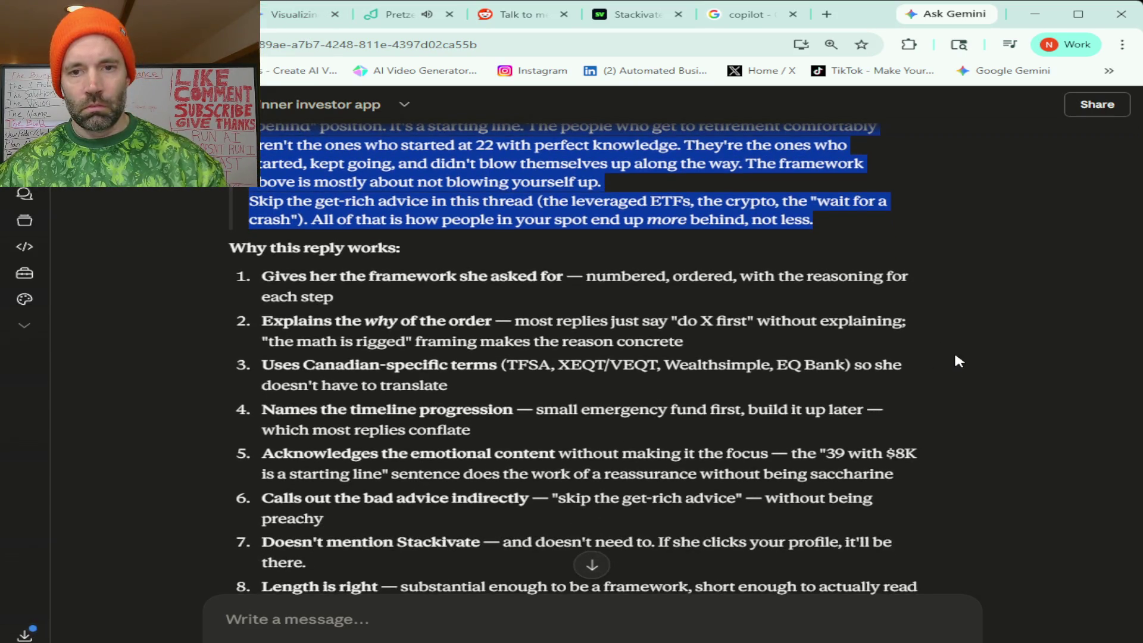
scroll(959, 361, down, 9)
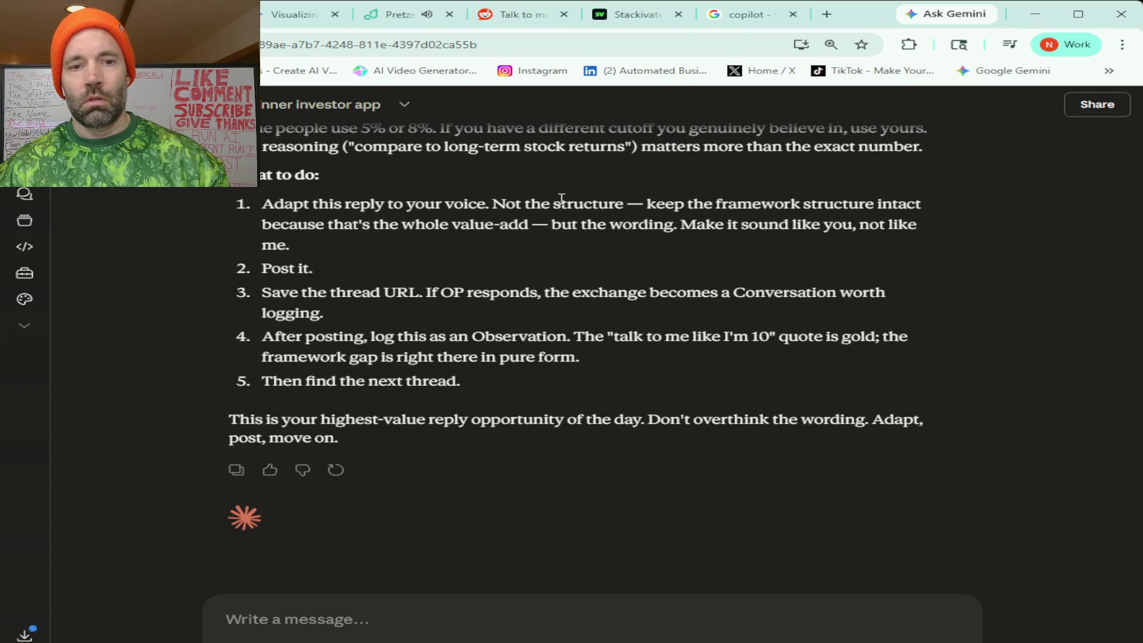
click(515, 14)
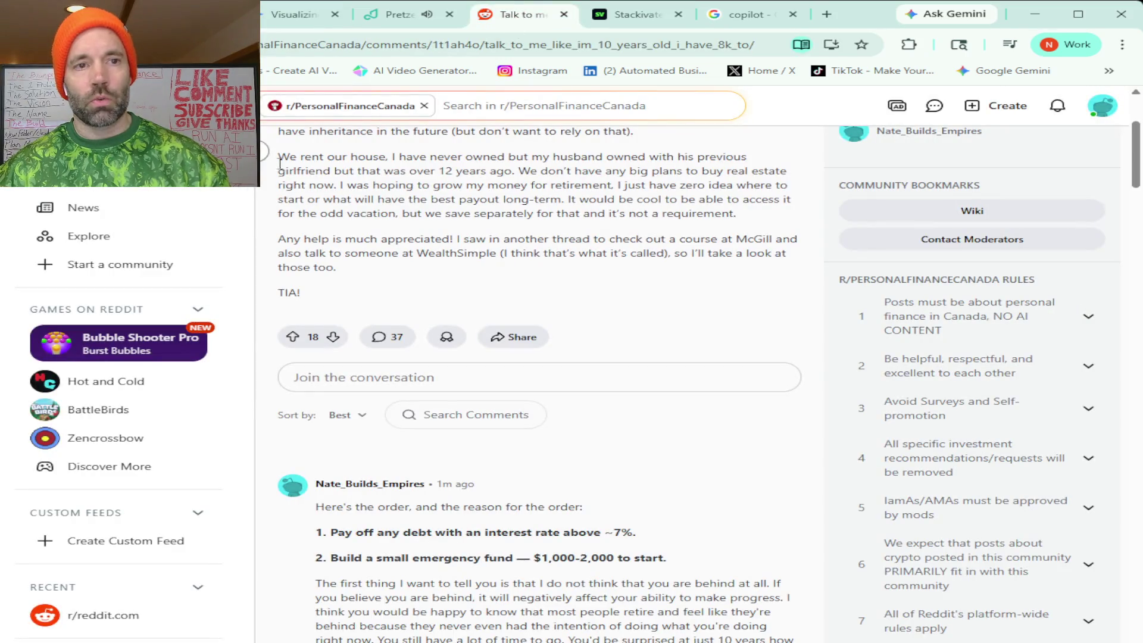
From the r/investingforbeginners search results, open 'One year of investing as a 24 year old, how am I doing?'.
key(alt+Left)
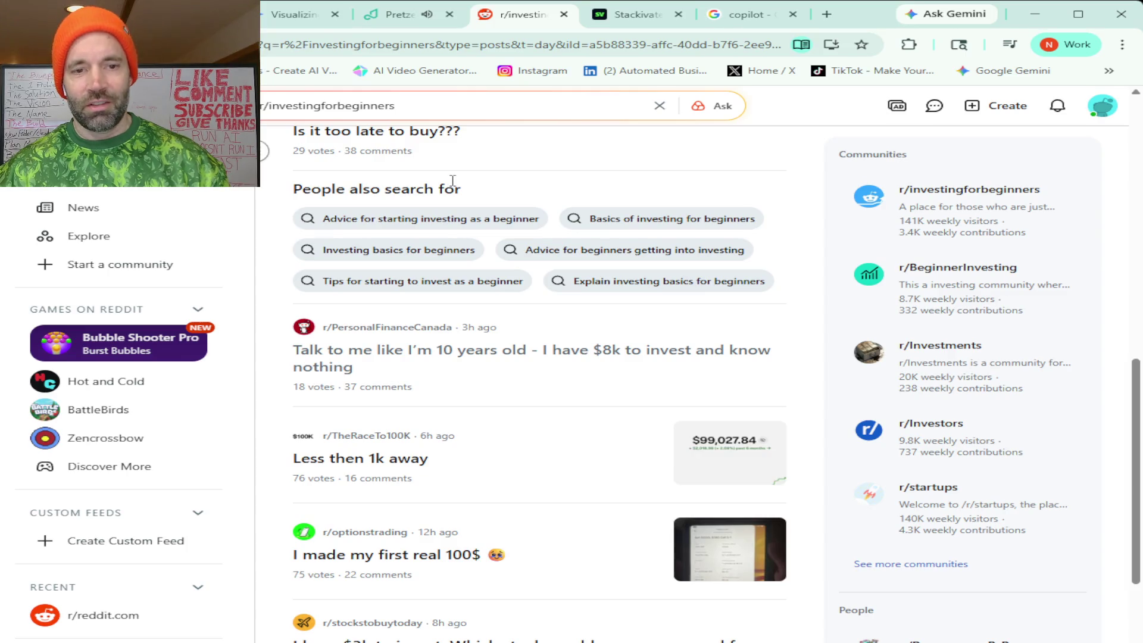
scroll(454, 182, down, 1)
scroll(524, 263, down, 2)
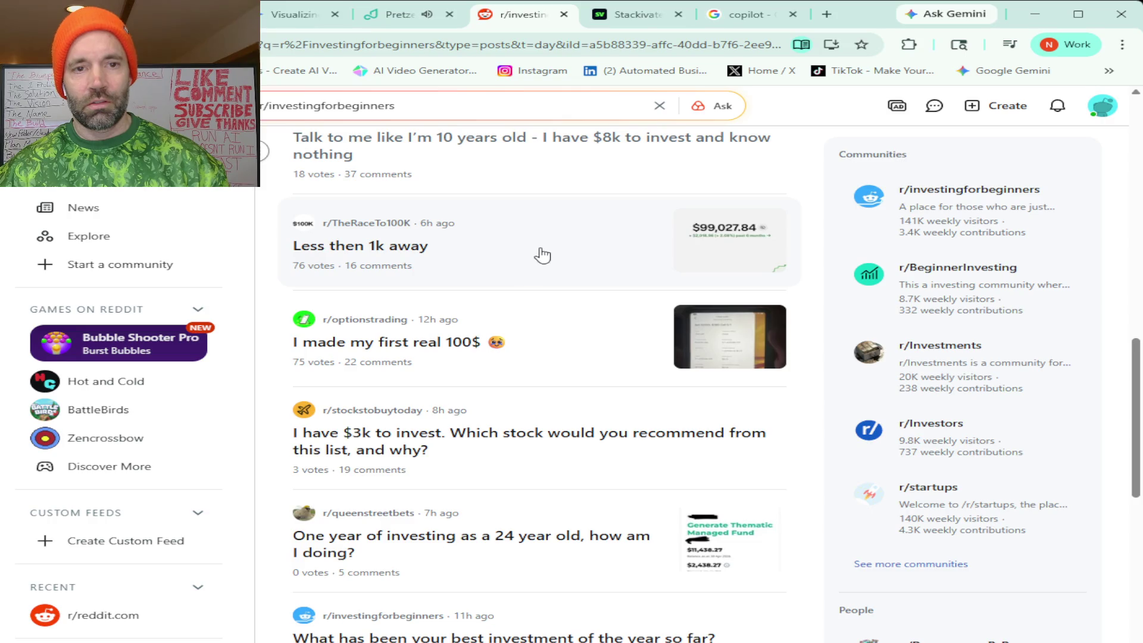
scroll(593, 280, down, 1)
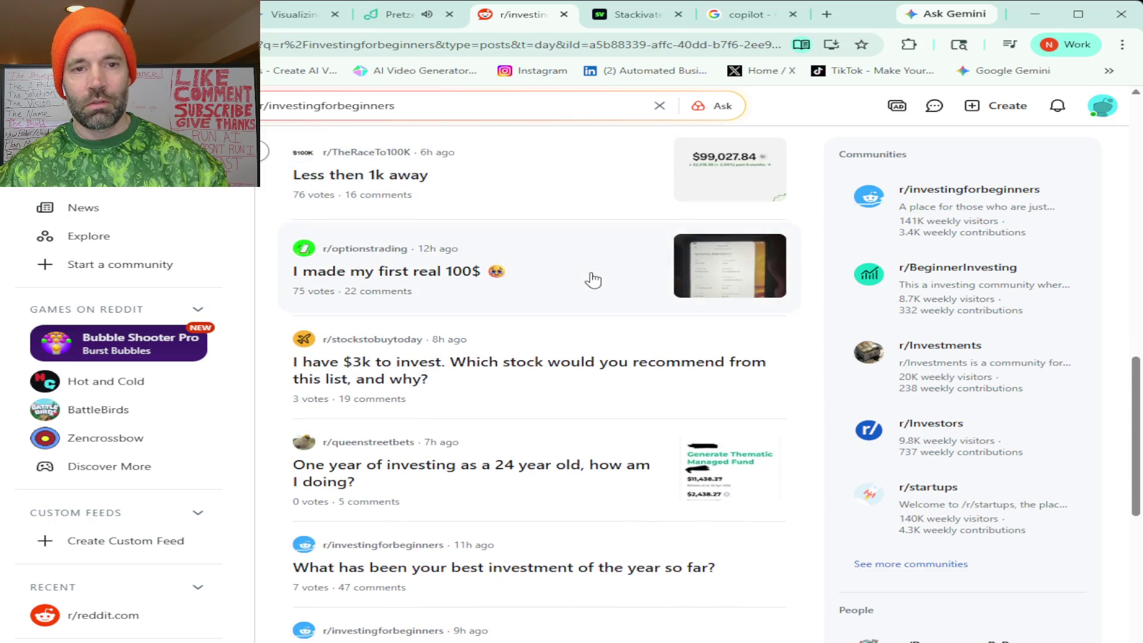
scroll(593, 280, down, 1)
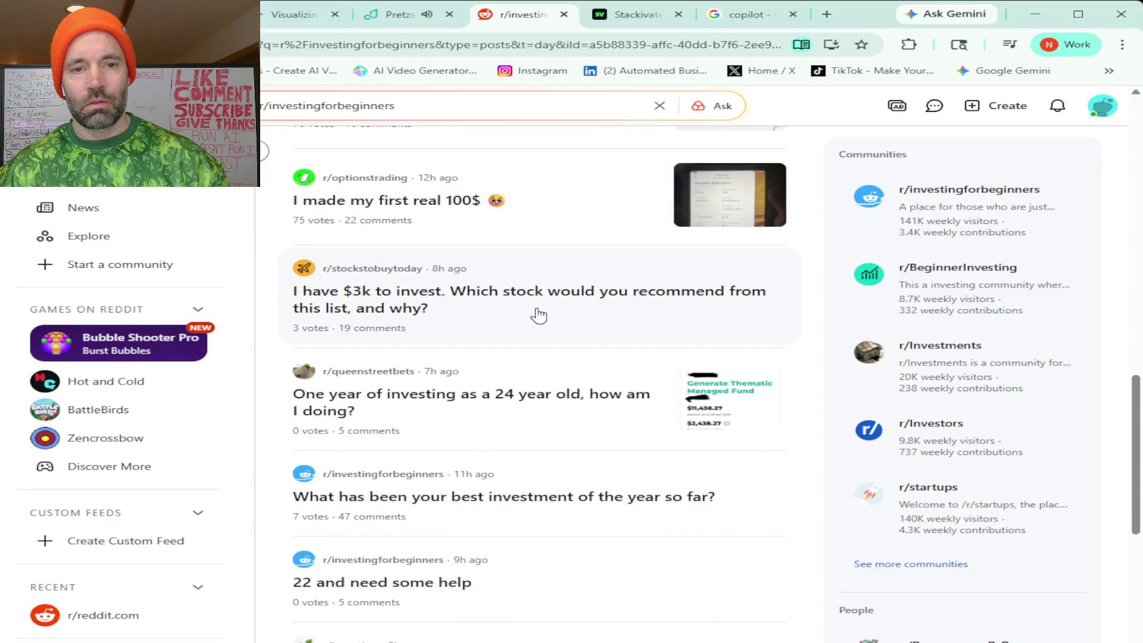
scroll(539, 316, down, 1)
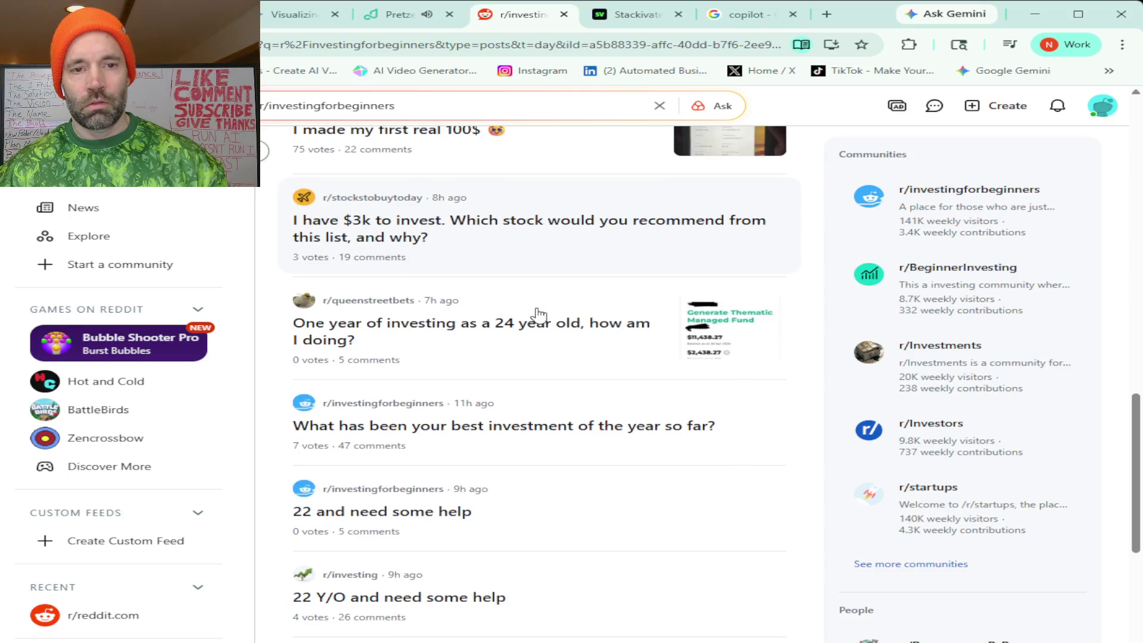
click(519, 326)
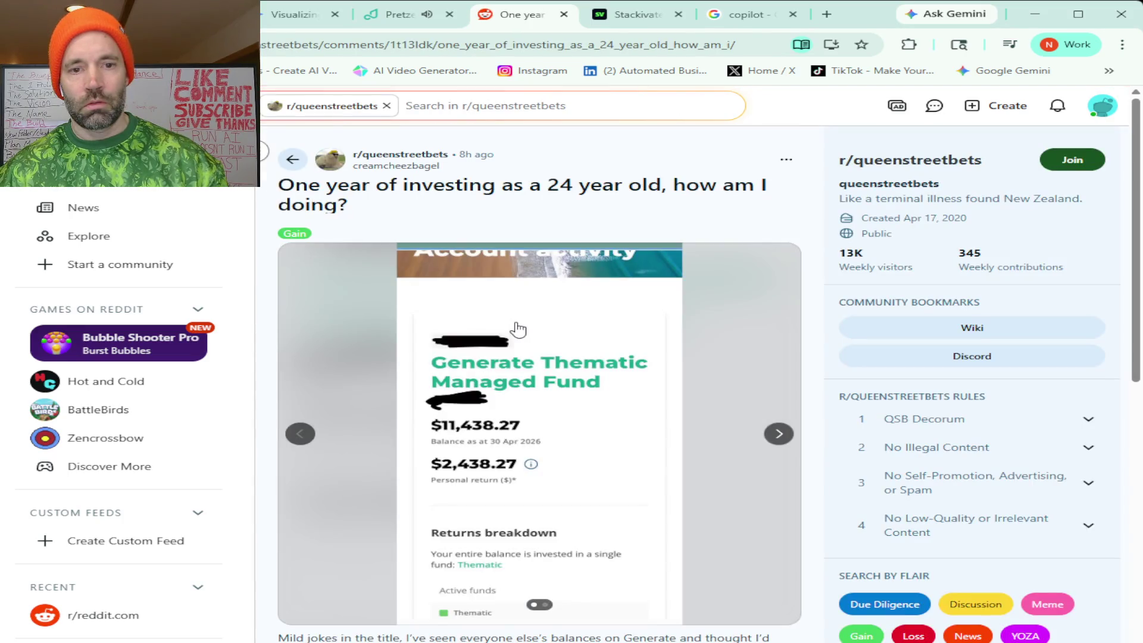
scroll(388, 323, down, 4)
scroll(390, 322, down, 1)
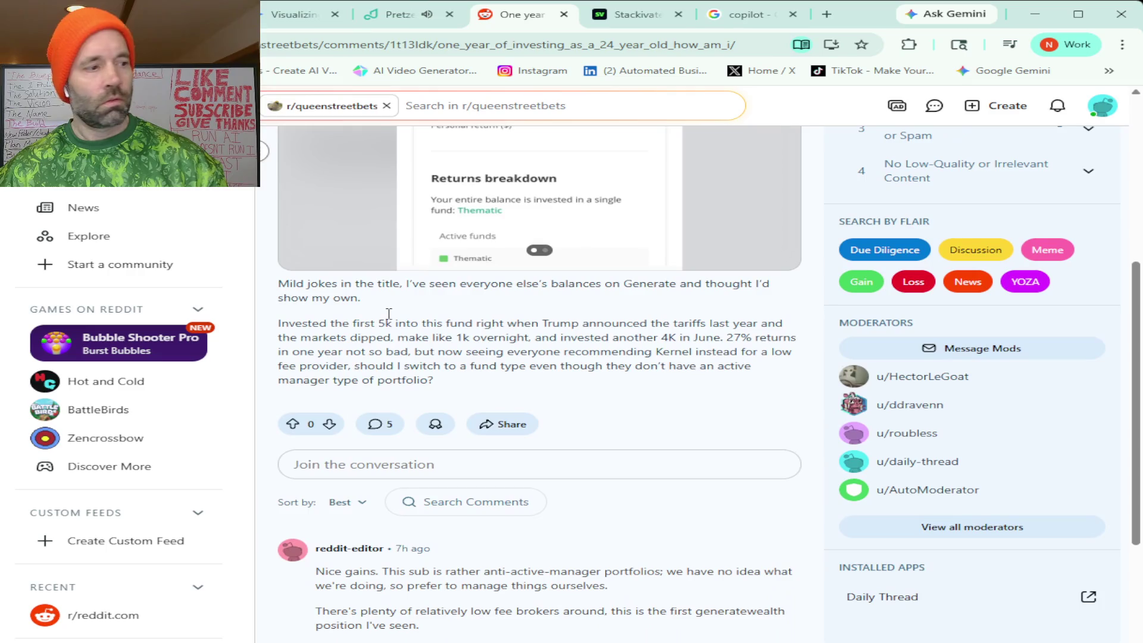
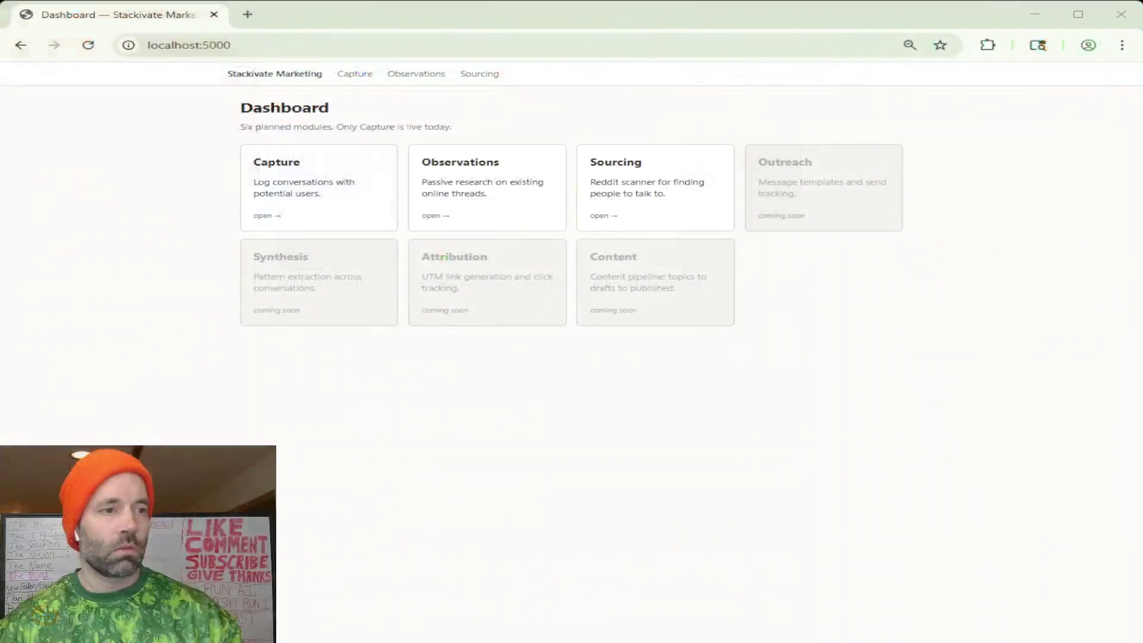
Enter the Observations module from the dashboard and start a new observation entry.
click(388, 42)
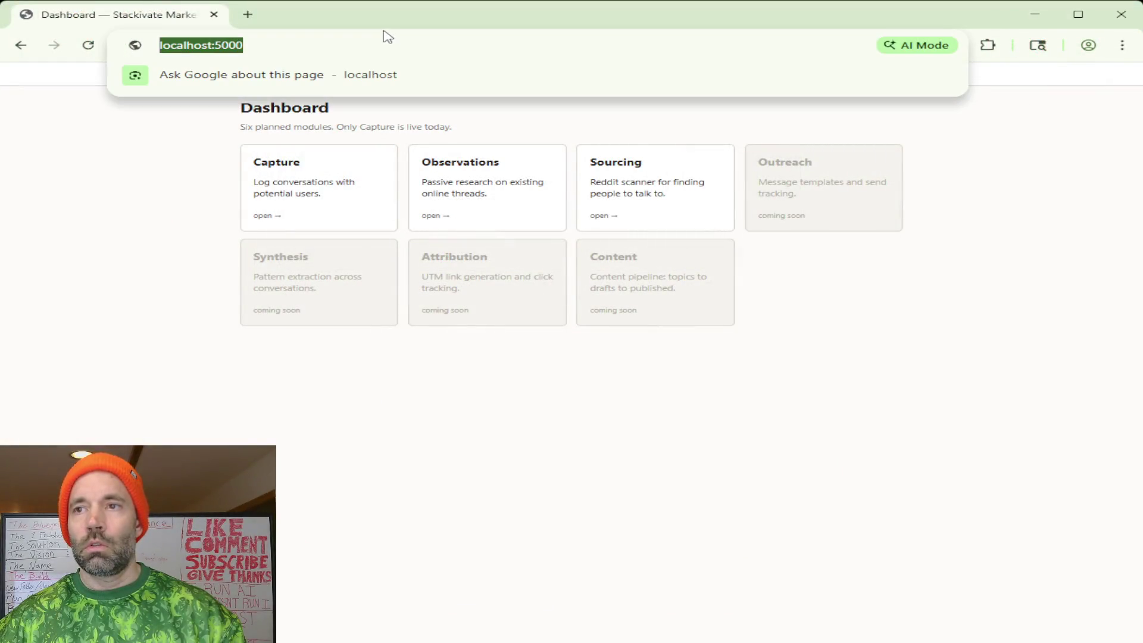
key(Escape)
click(497, 185)
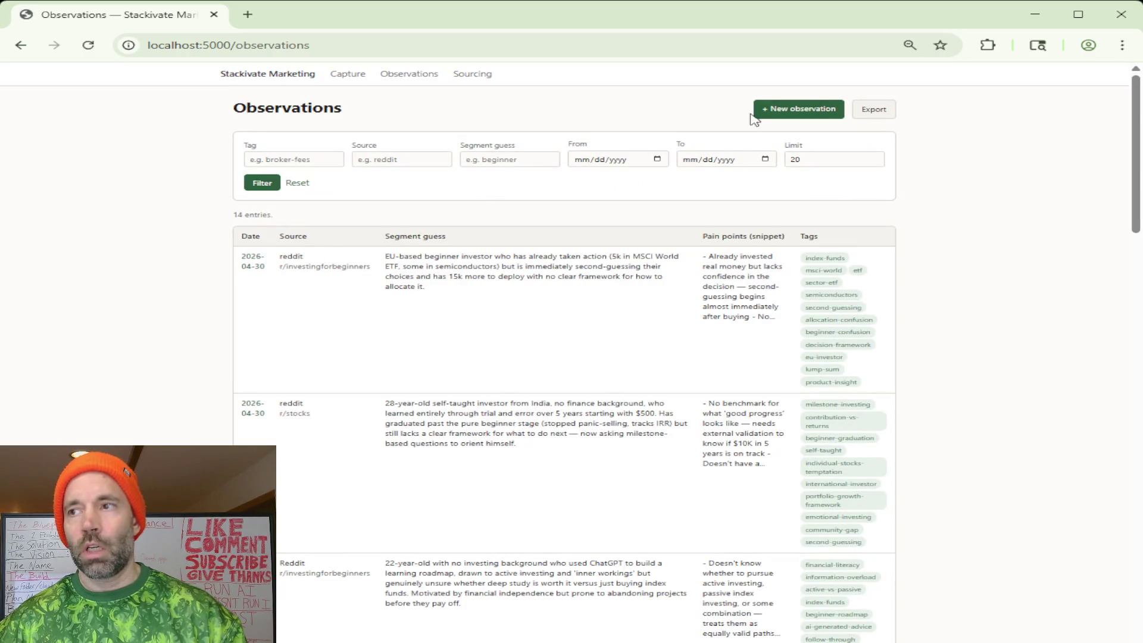
click(786, 111)
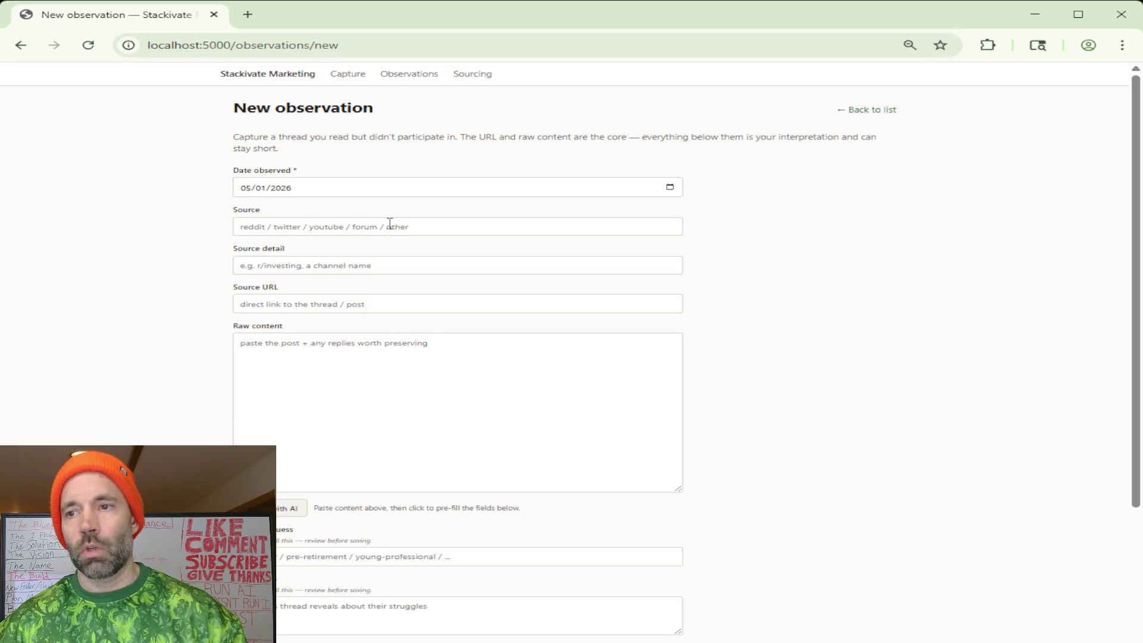
Choose the option to have AI pre-fill the observation fields from raw content.
scroll(184, 359, down, 5)
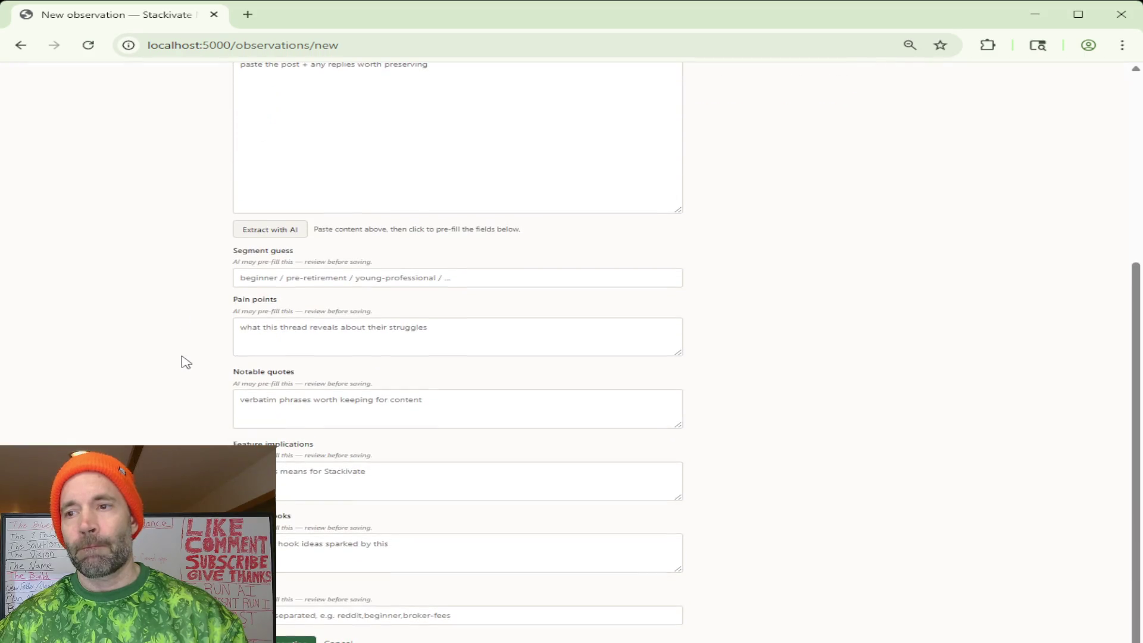
click(271, 231)
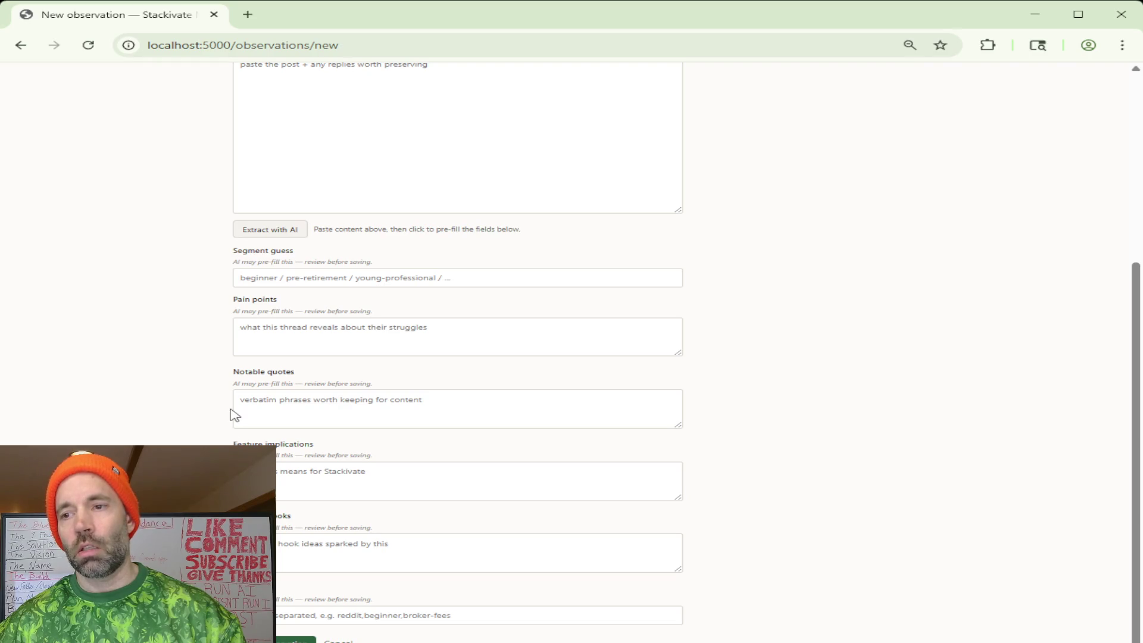
scroll(186, 384, up, 3)
scroll(187, 384, up, 1)
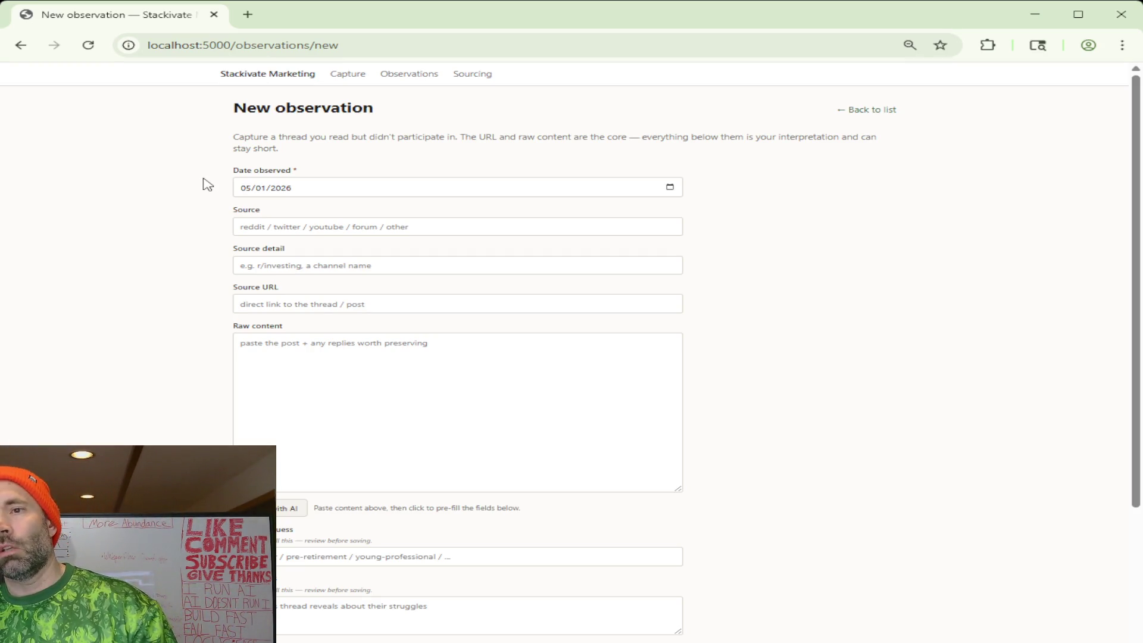
click(222, 208)
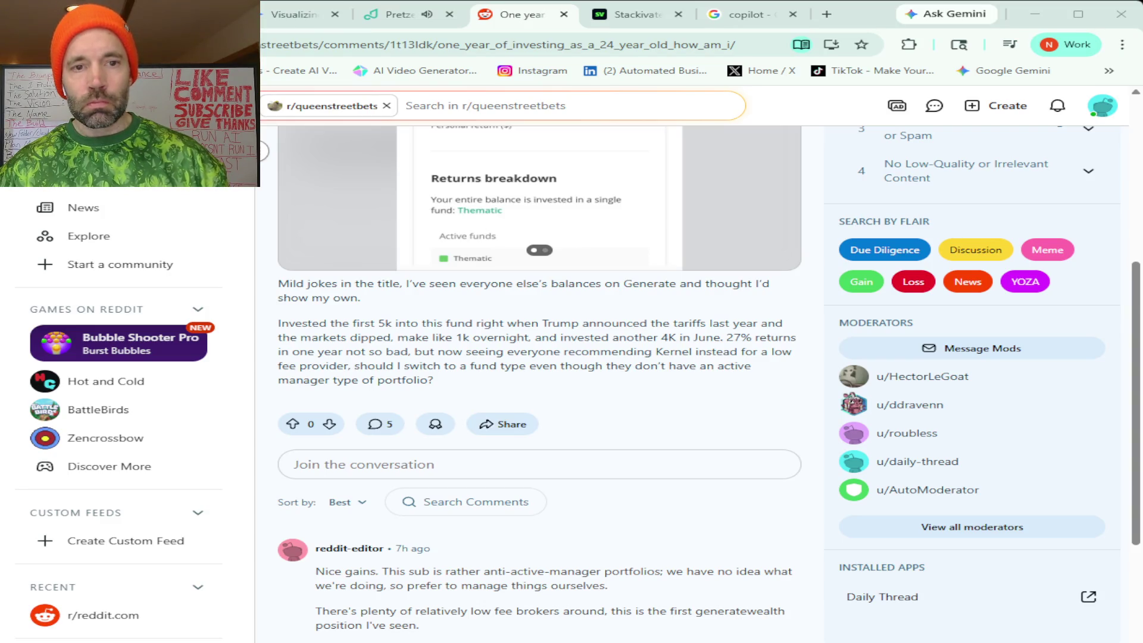
View the investing post's balance-history chart and fund balance screenshot.
scroll(540, 381, up, 5)
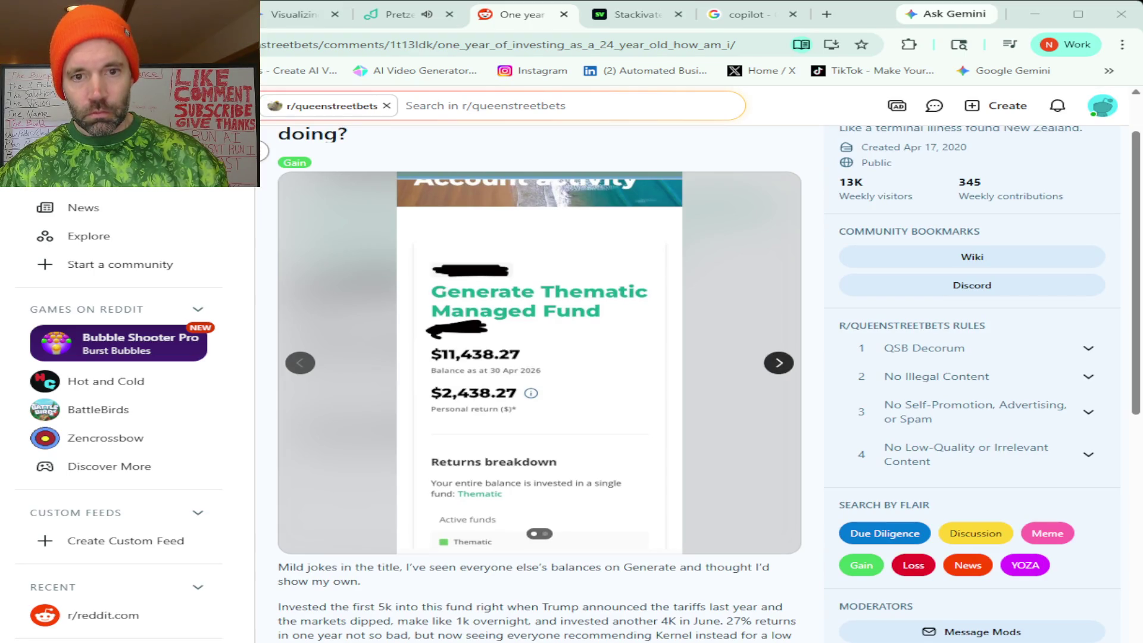
click(778, 362)
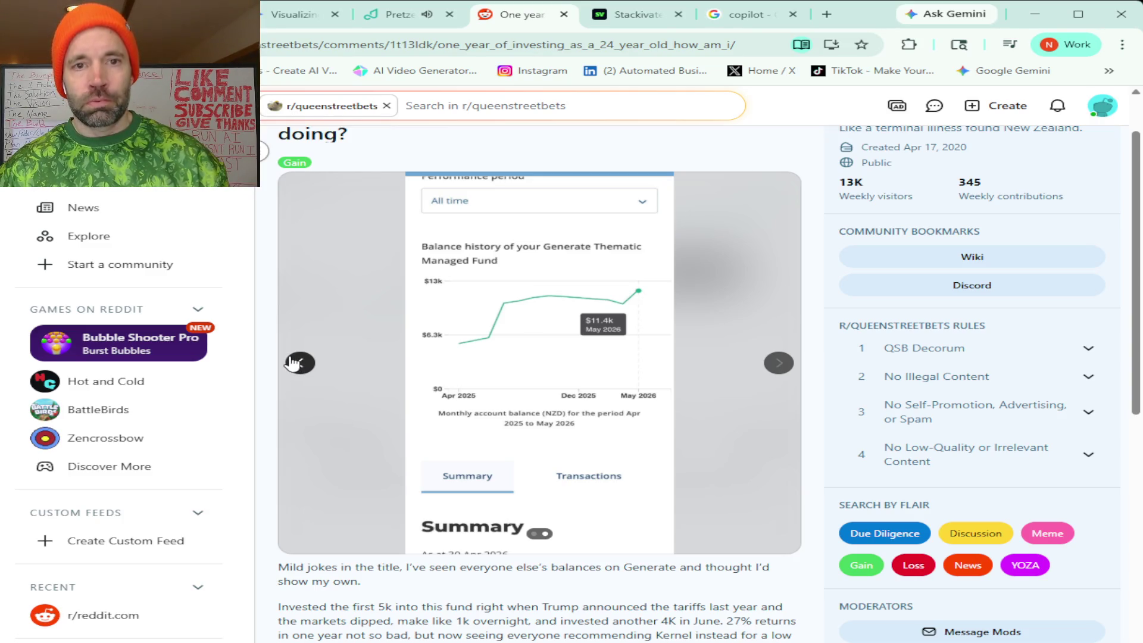
click(292, 363)
Select the post body through its comments, then switch to the Claude chat.
scroll(270, 350, down, 2)
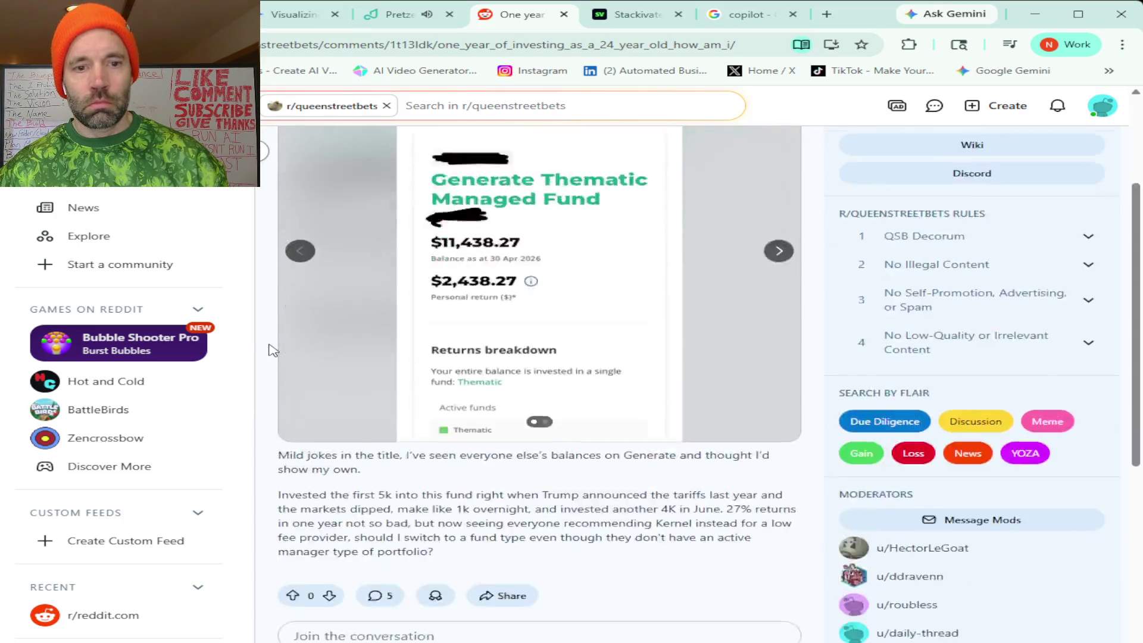
scroll(271, 350, down, 3)
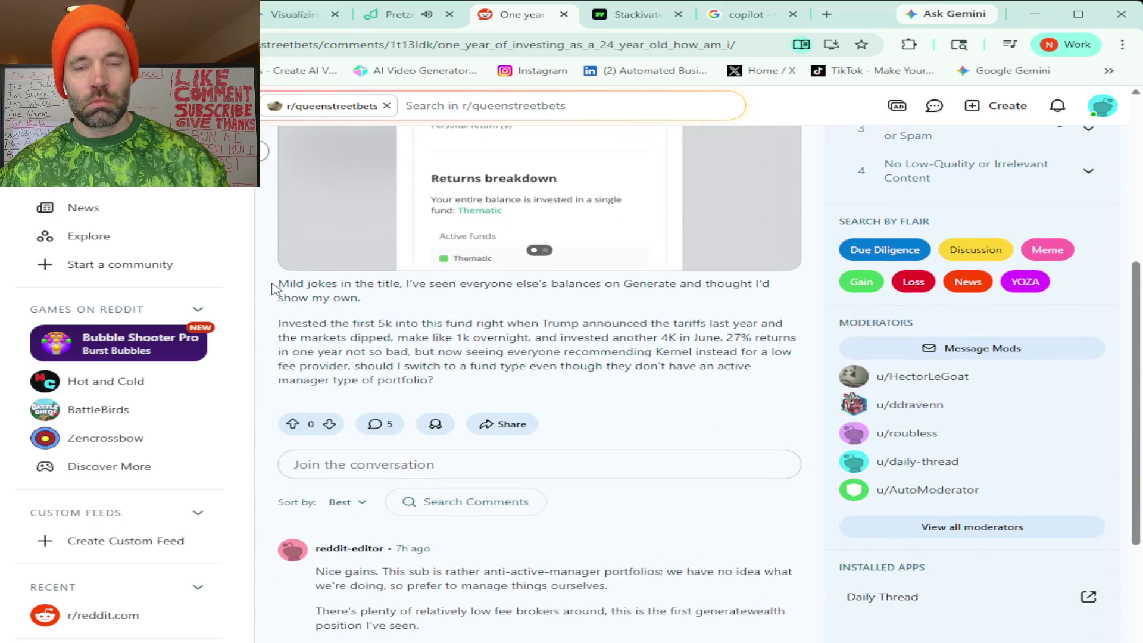
scroll(275, 290, up, 6)
scroll(275, 290, down, 7)
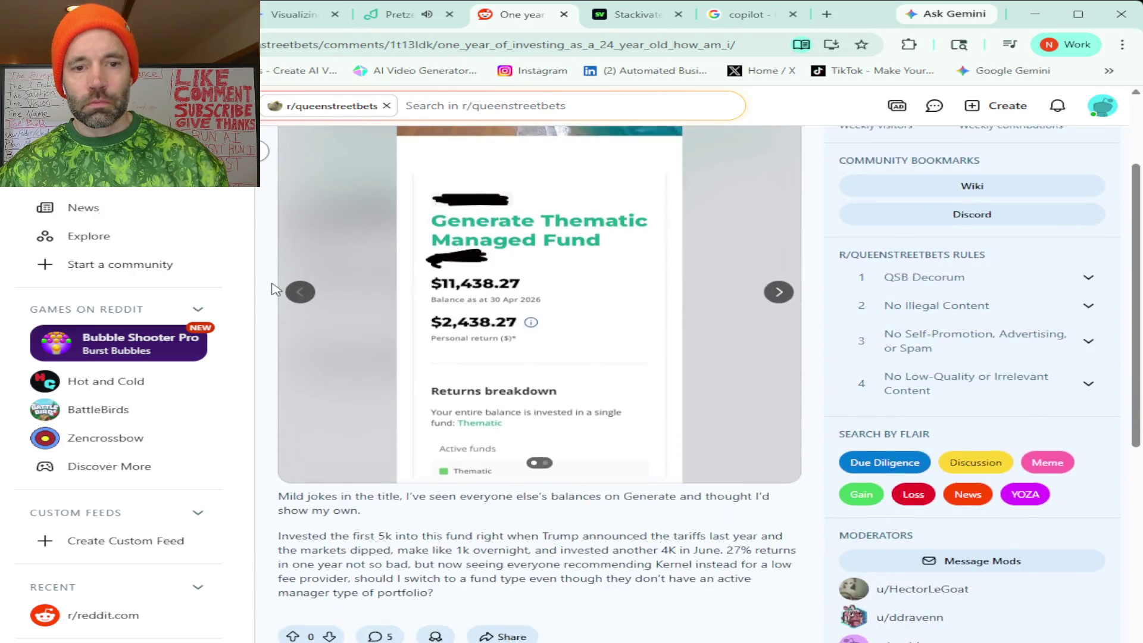
mouse_move(279, 212)
mouse_down()
mouse_move(360, 228)
mouse_move(556, 503)
mouse_move(342, 637)
mouse_move(354, 638)
mouse_up()
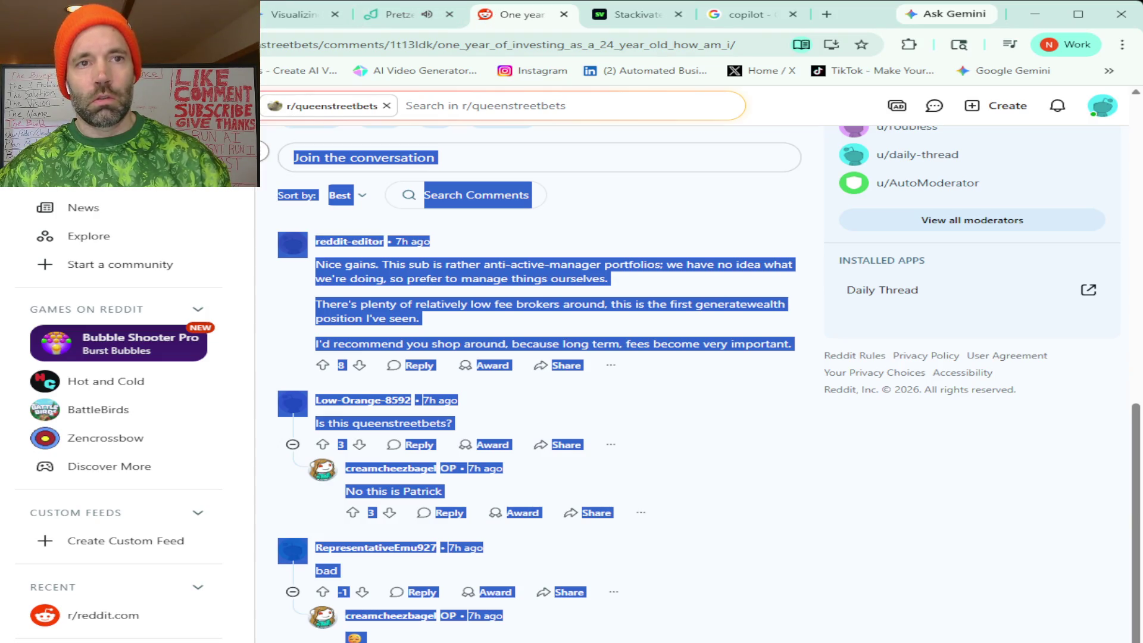
key(ctrl+1)
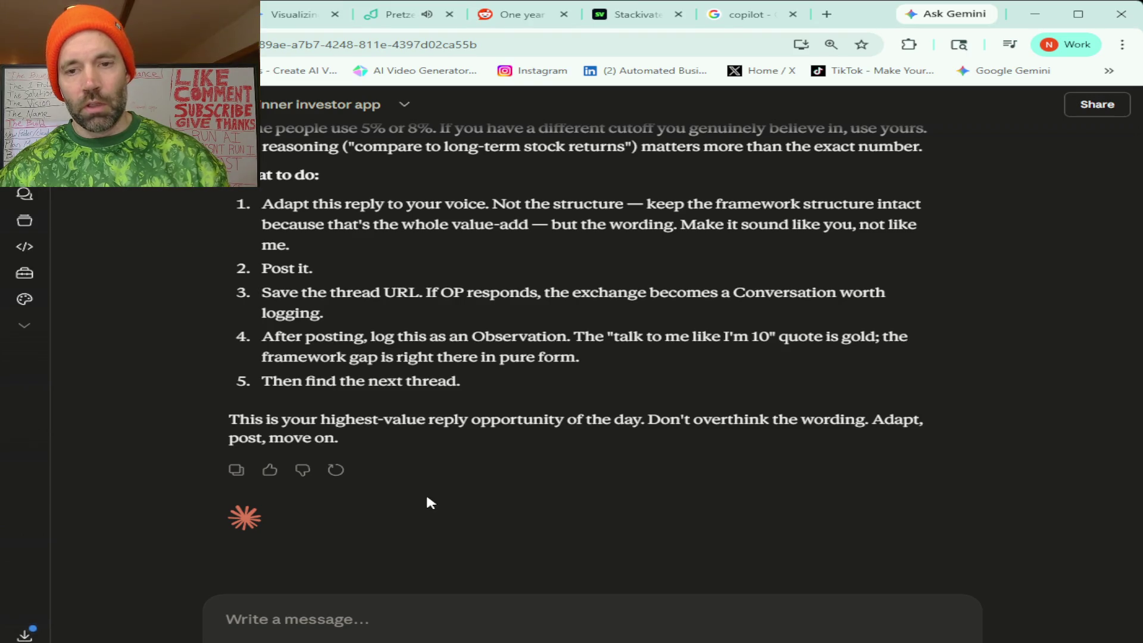
Write a note offering the post's screenshot if needed, then paste the copied Reddit post.
click(356, 622)
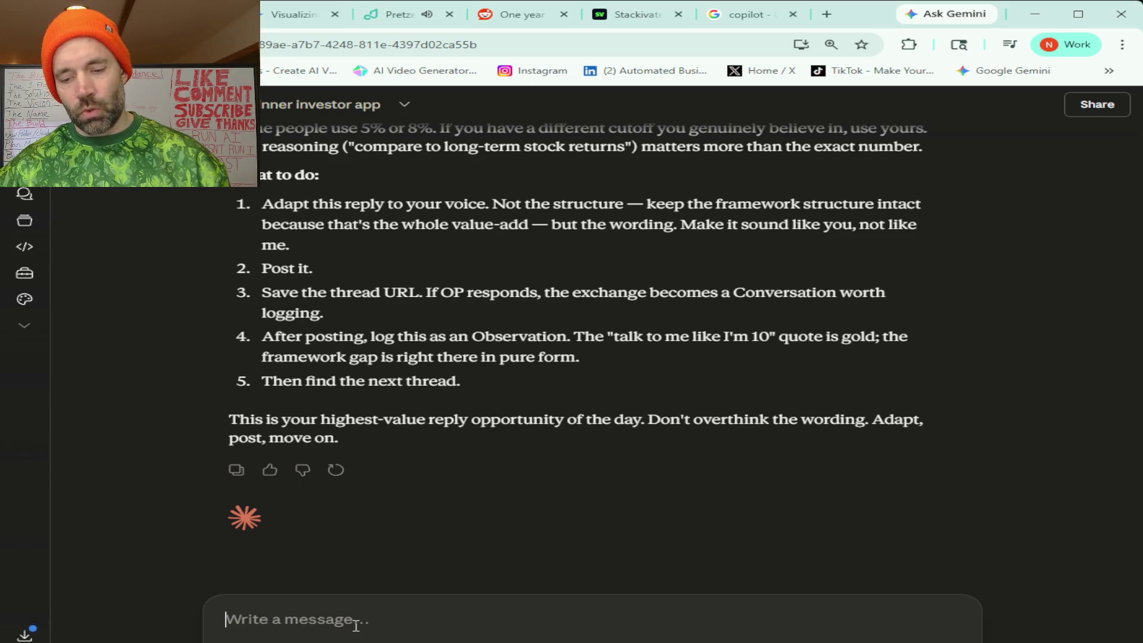
text(like)
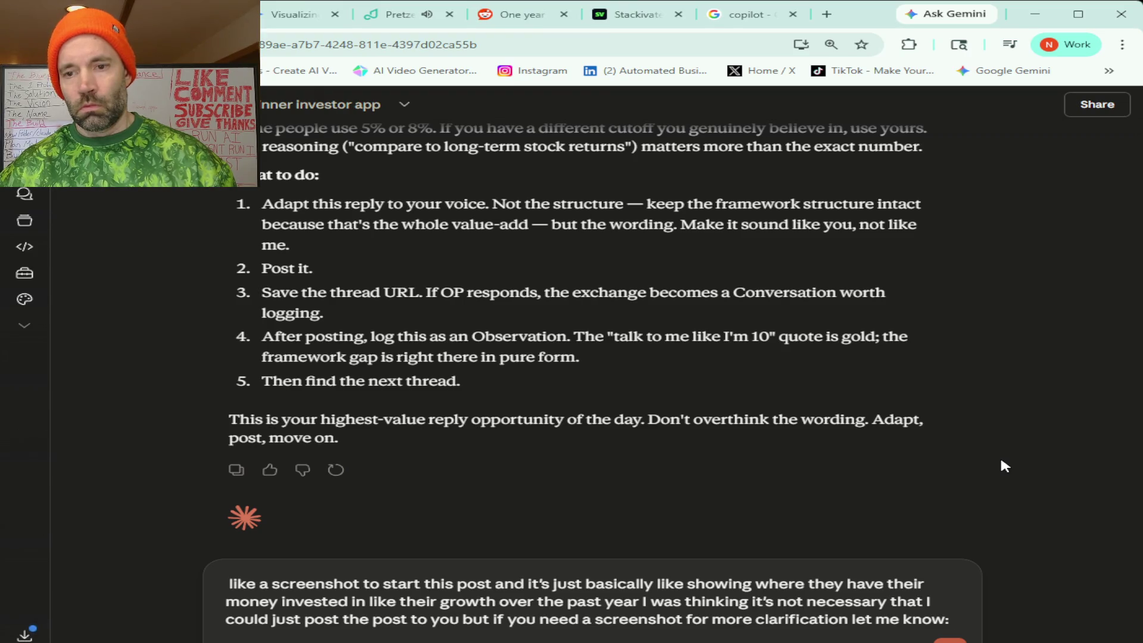
key(ctrl+v)
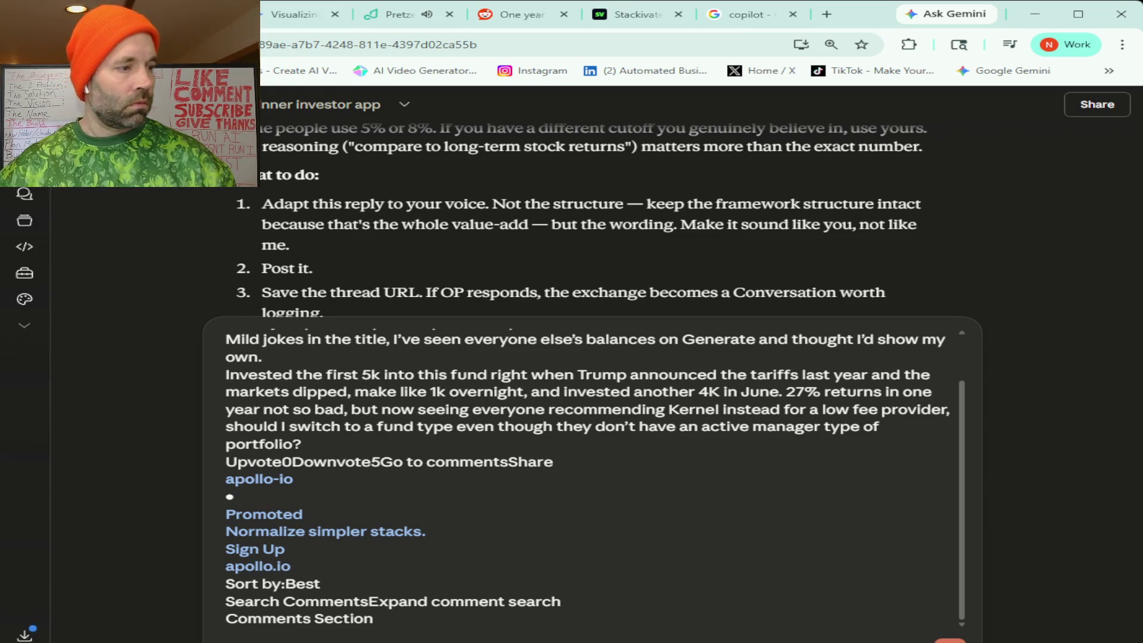
Send the note and pasted investing post to Claude.
key(Return)
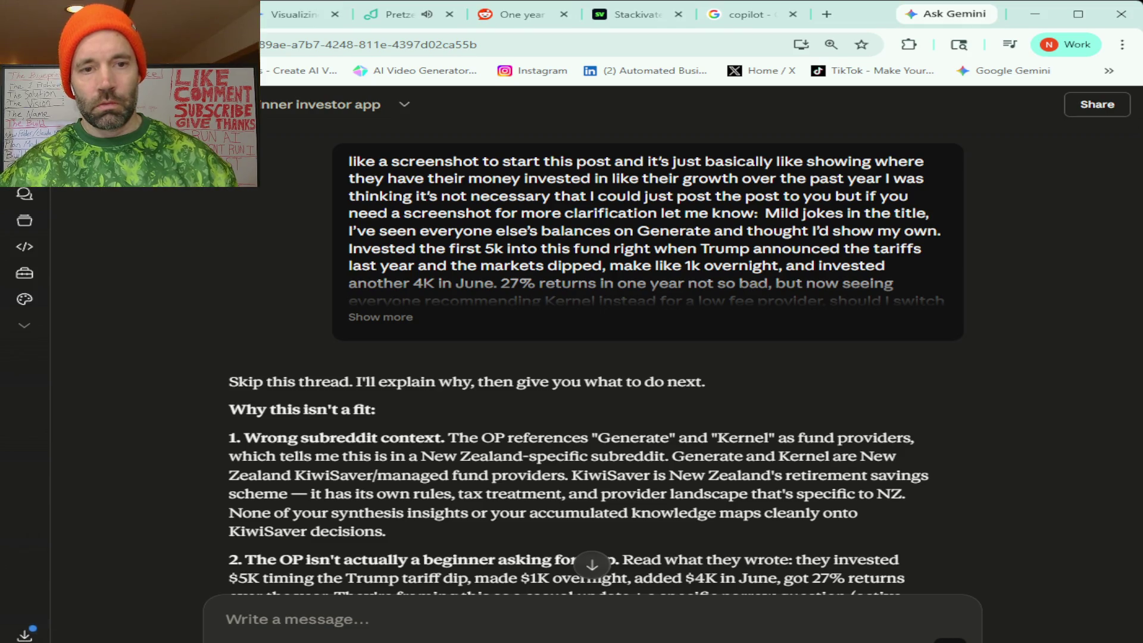
Return to the 'One year' investing post tab on Reddit.
click(518, 18)
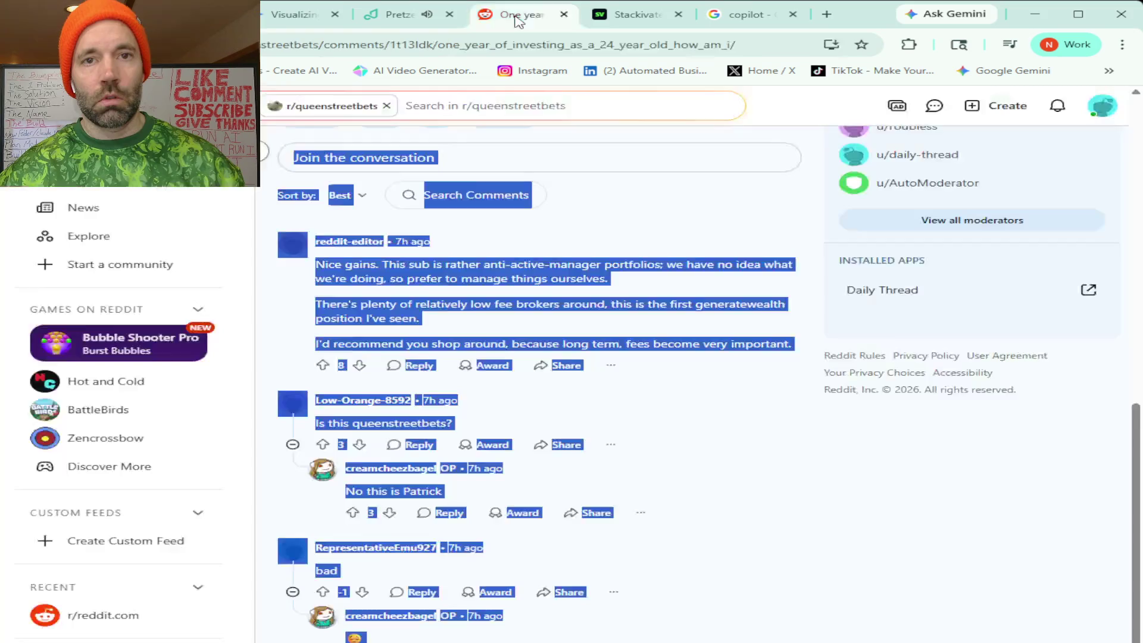
Open the 'best investment of the year so far' post from the search results and select its whole thread.
scroll(328, 233, up, 5)
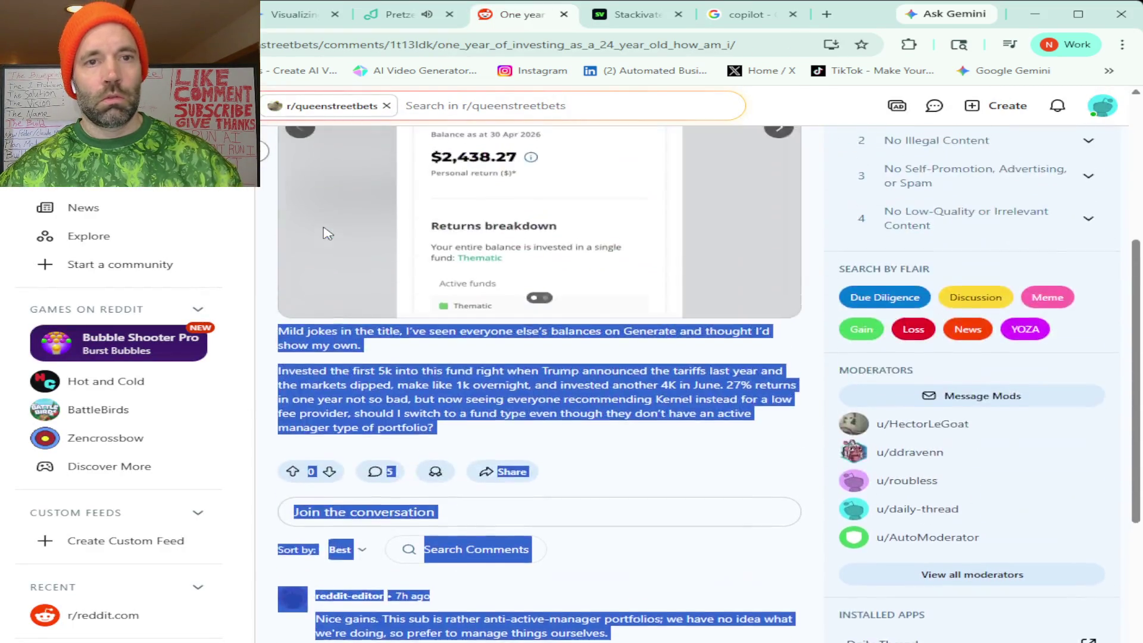
scroll(328, 234, up, 3)
click(290, 158)
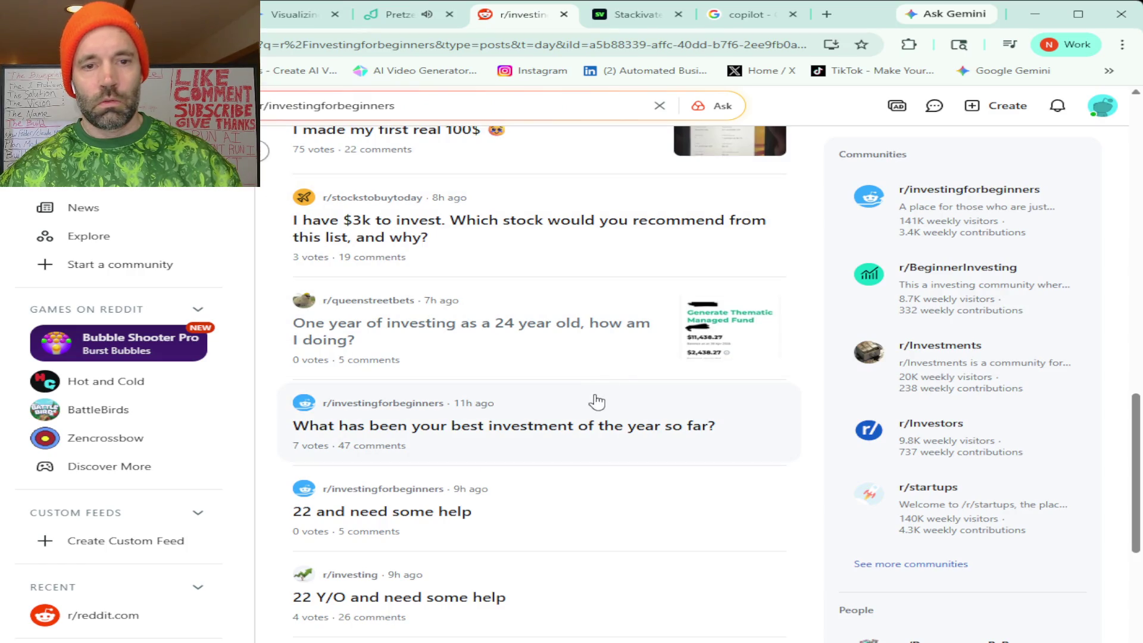
click(554, 413)
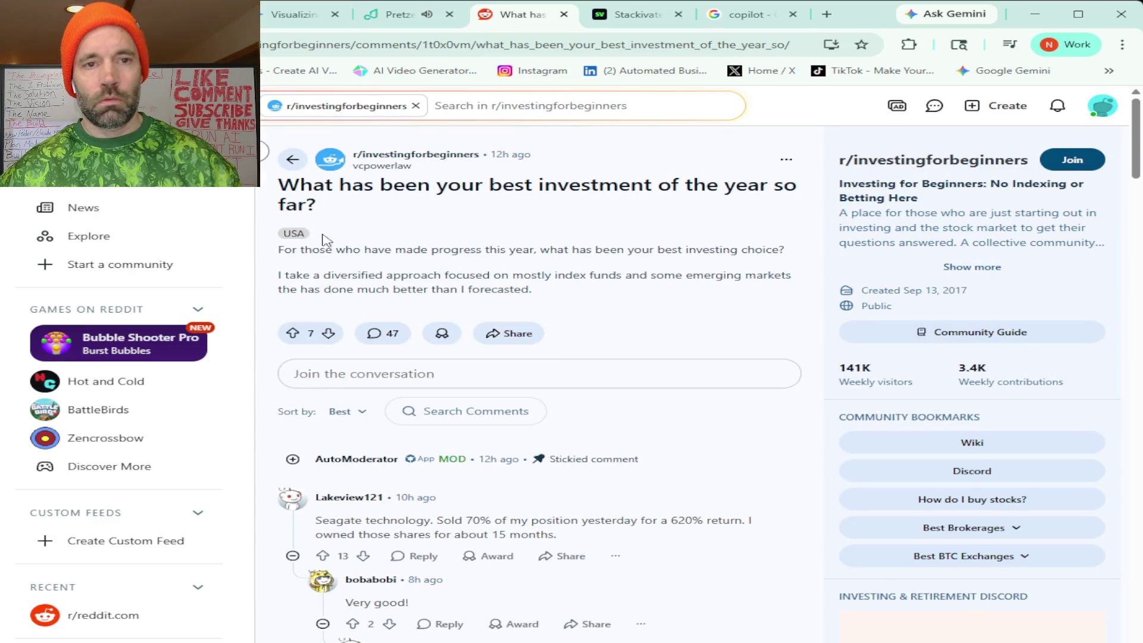
mouse_move(311, 150)
mouse_down()
mouse_move(348, 174)
mouse_move(428, 411)
mouse_move(429, 642)
mouse_up()
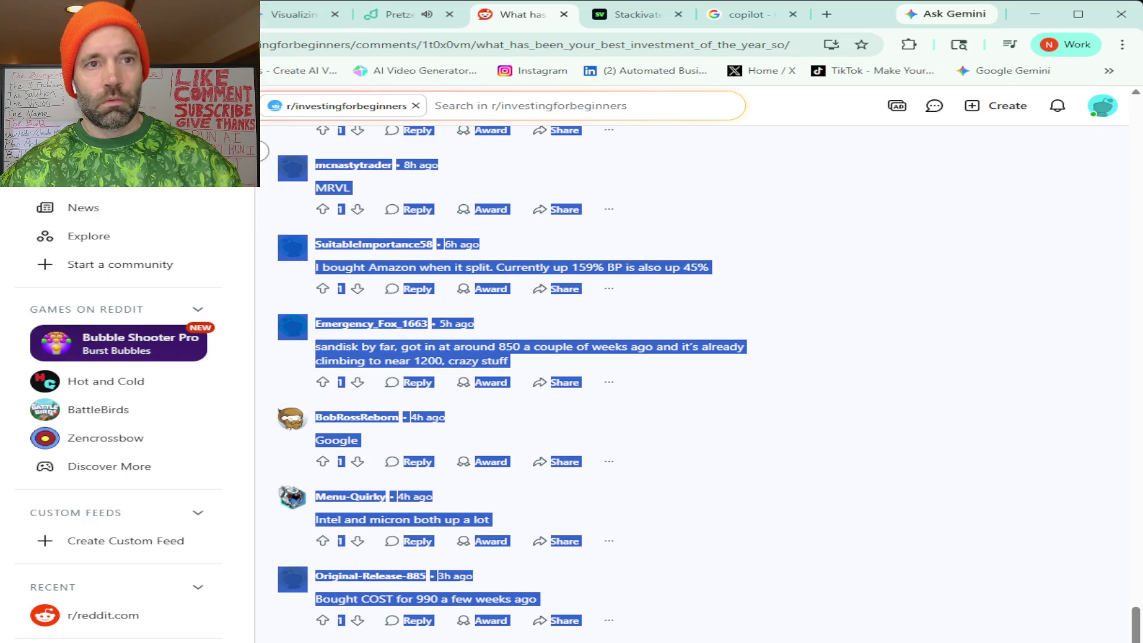
click(197, 14)
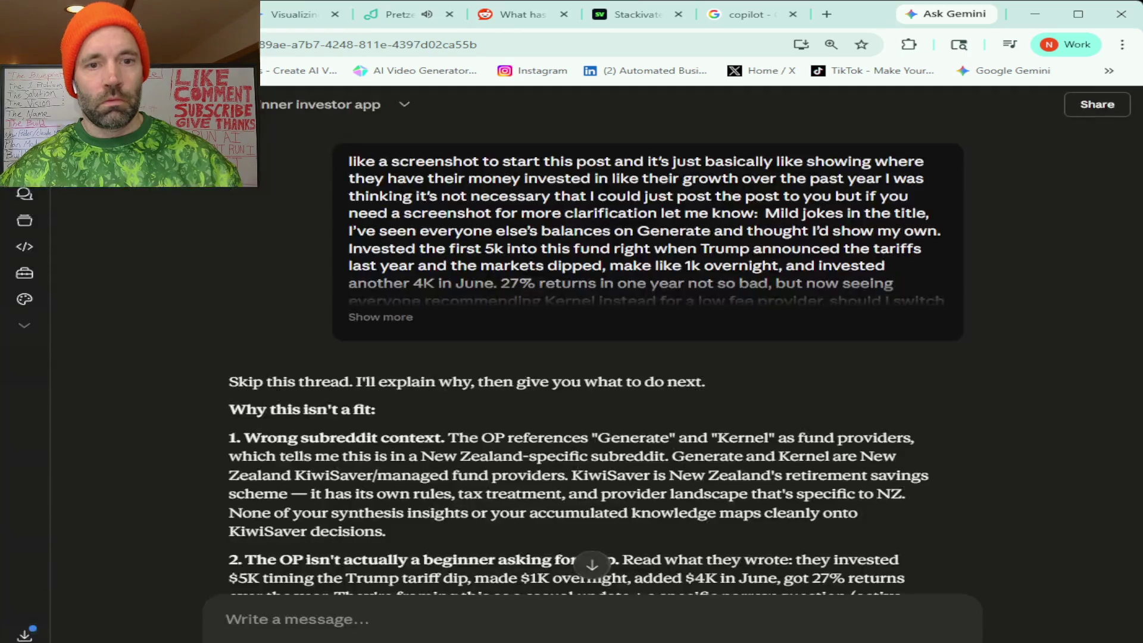
Paste the best-investment thread into Claude, send it for assessment, then go back to Reddit.
scroll(412, 530, down, 3)
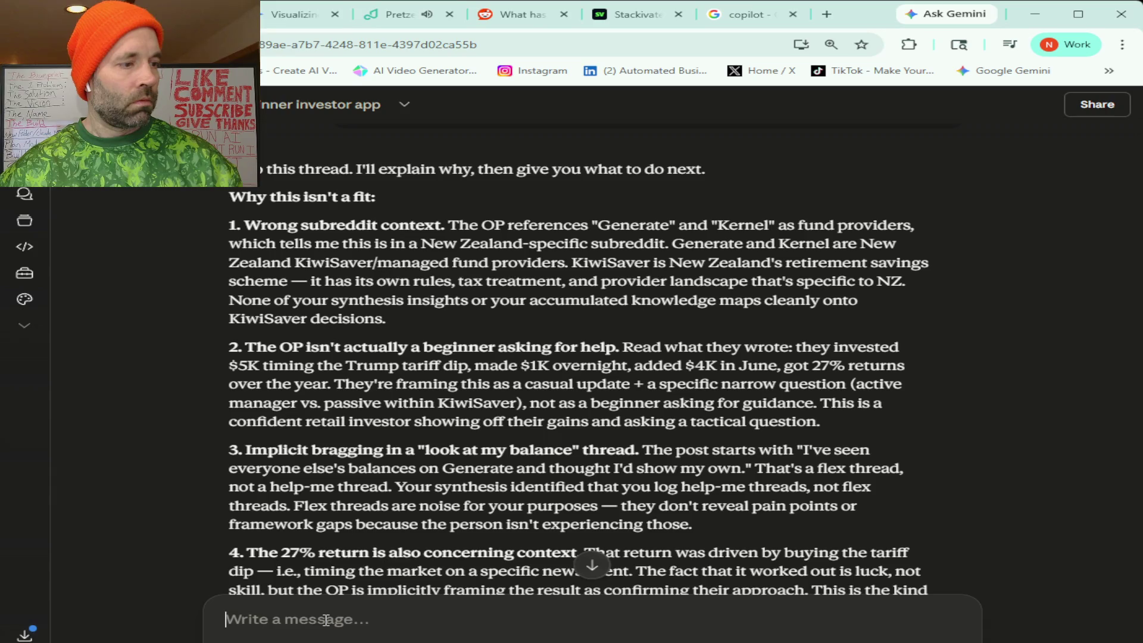
click(326, 620)
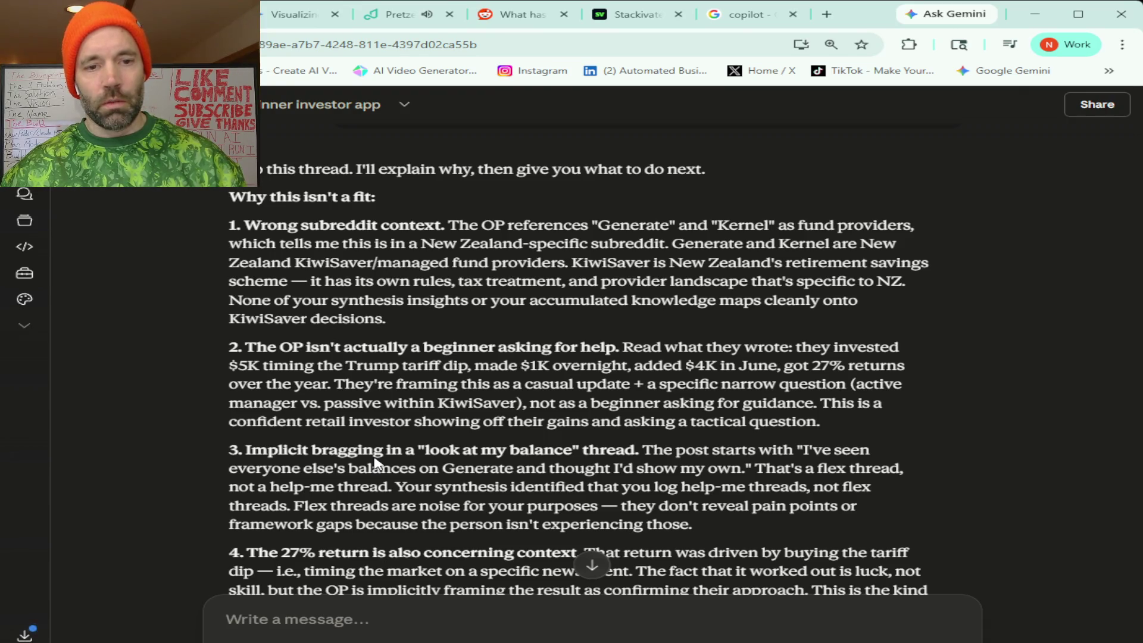
key(ctrl+v)
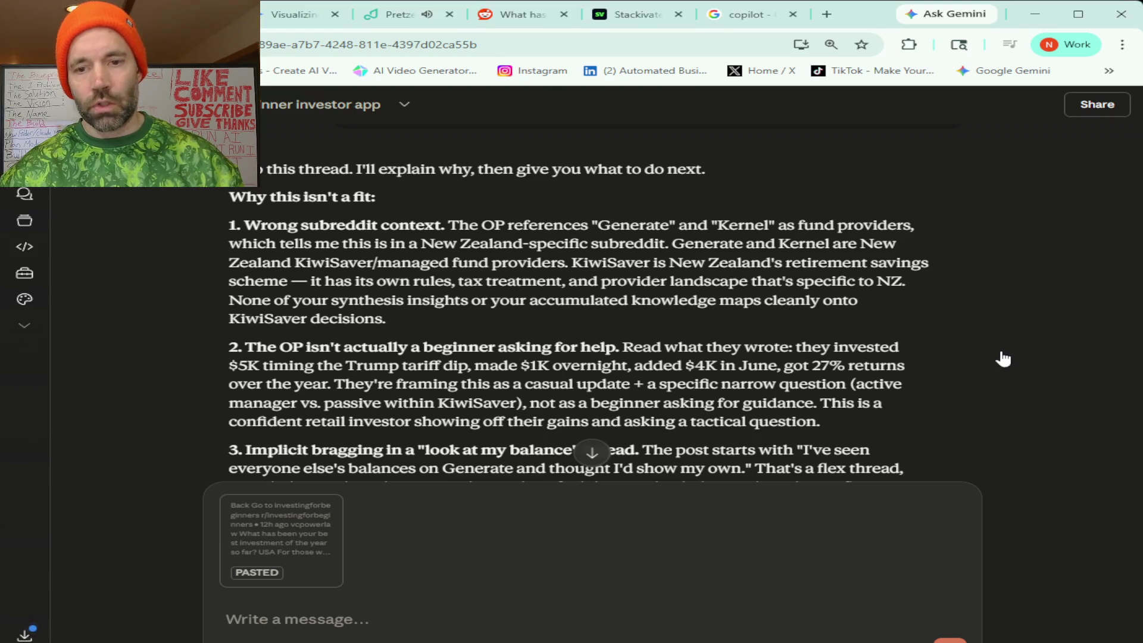
key(Return)
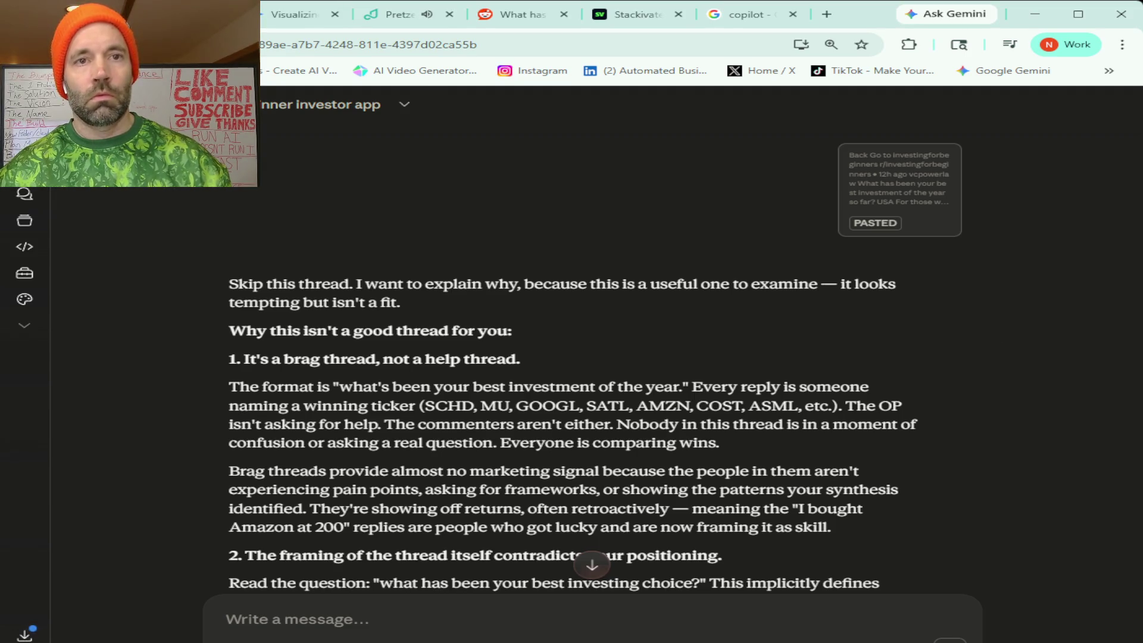
click(517, 14)
Open the '22 and need some help' result and select the post with all its comments.
key(alt+Left)
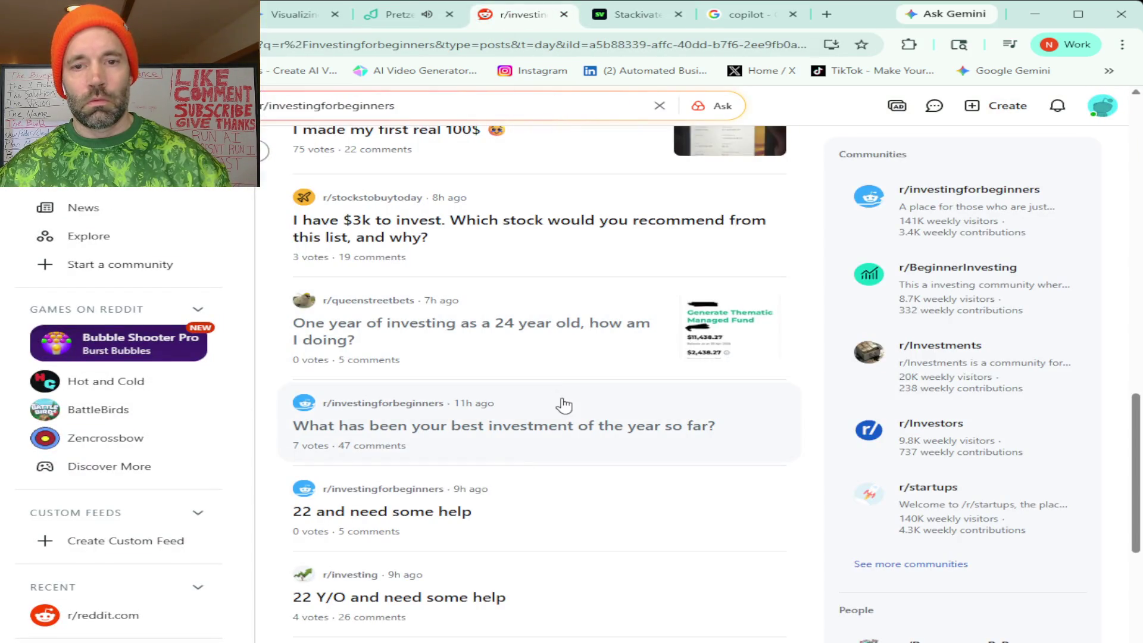
scroll(564, 405, down, 3)
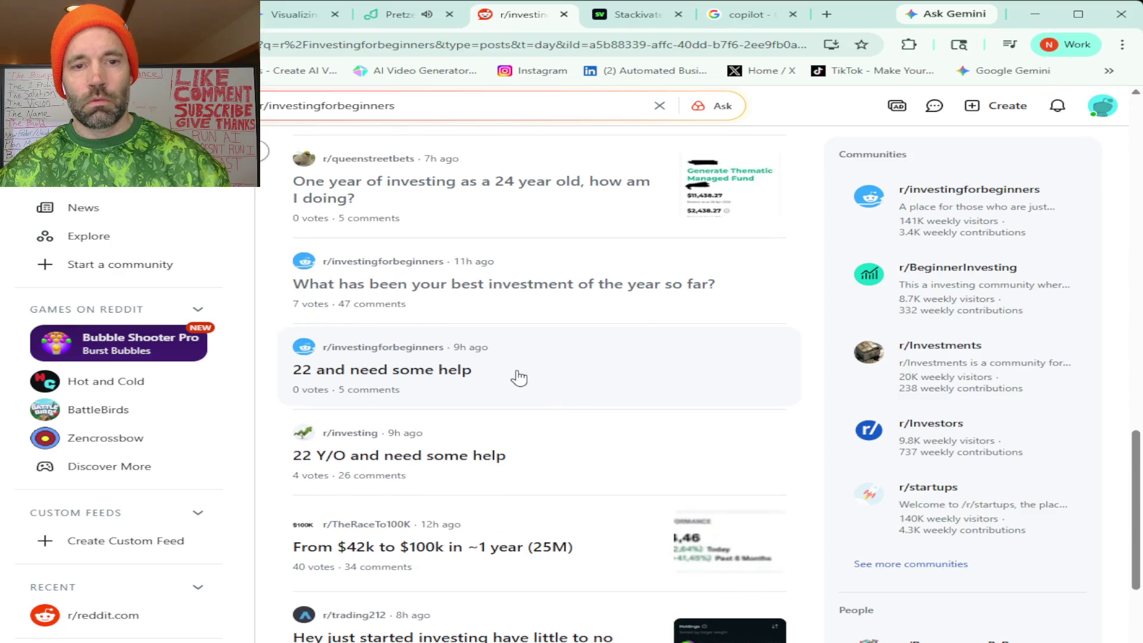
click(520, 378)
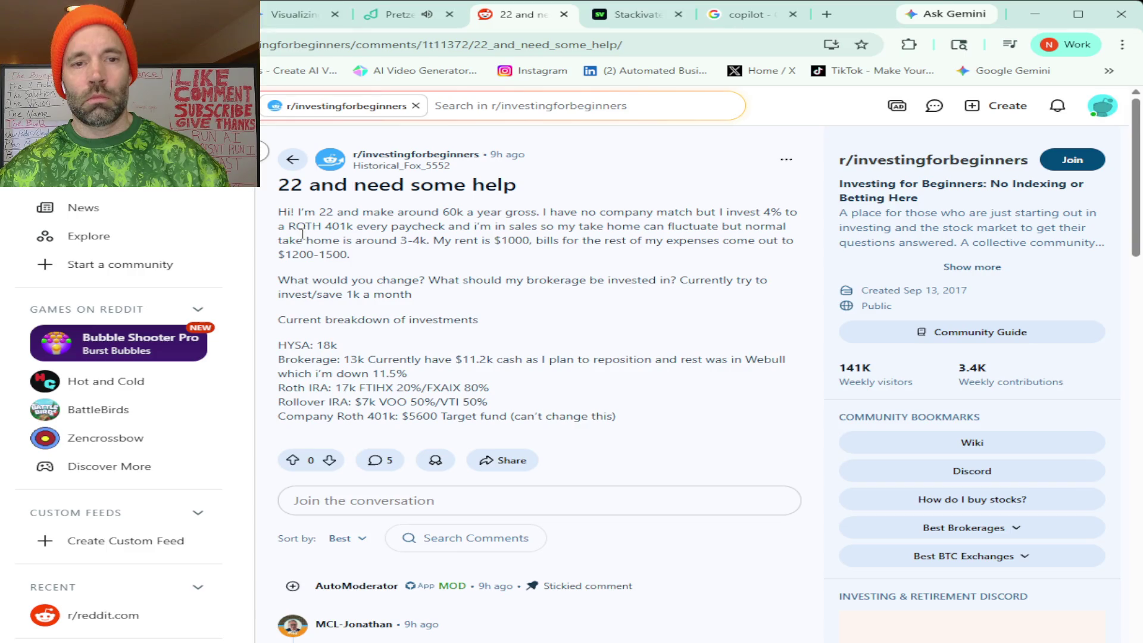
mouse_move(275, 187)
mouse_down()
mouse_move(352, 213)
mouse_move(512, 462)
mouse_move(512, 640)
mouse_move(613, 110)
mouse_move(637, 427)
mouse_move(711, 613)
mouse_move(676, 586)
mouse_up()
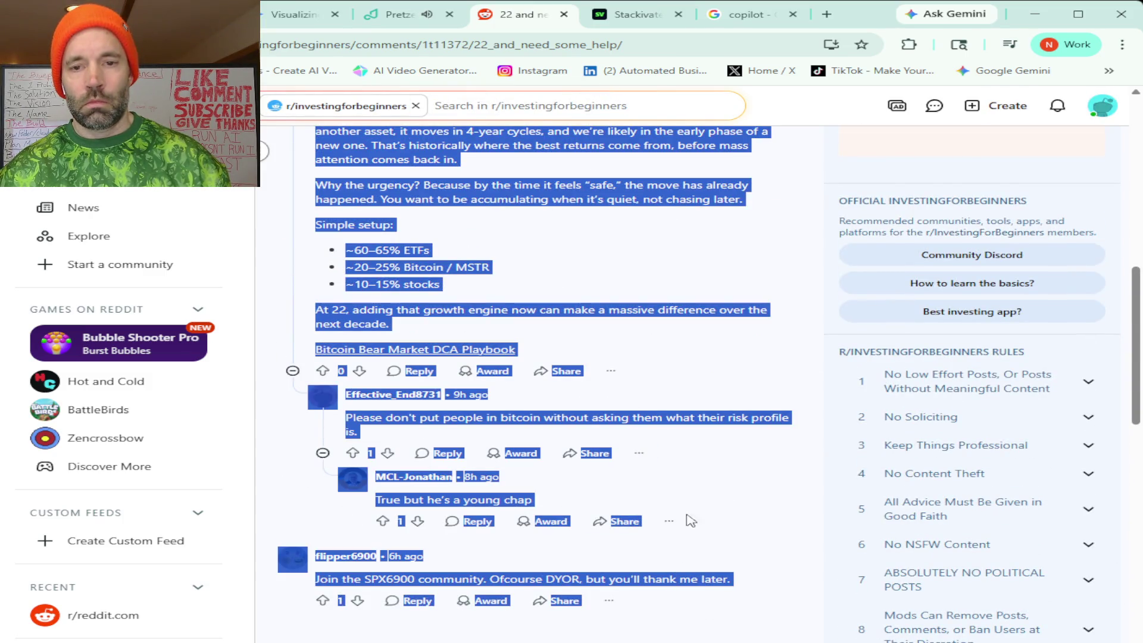
click(298, 14)
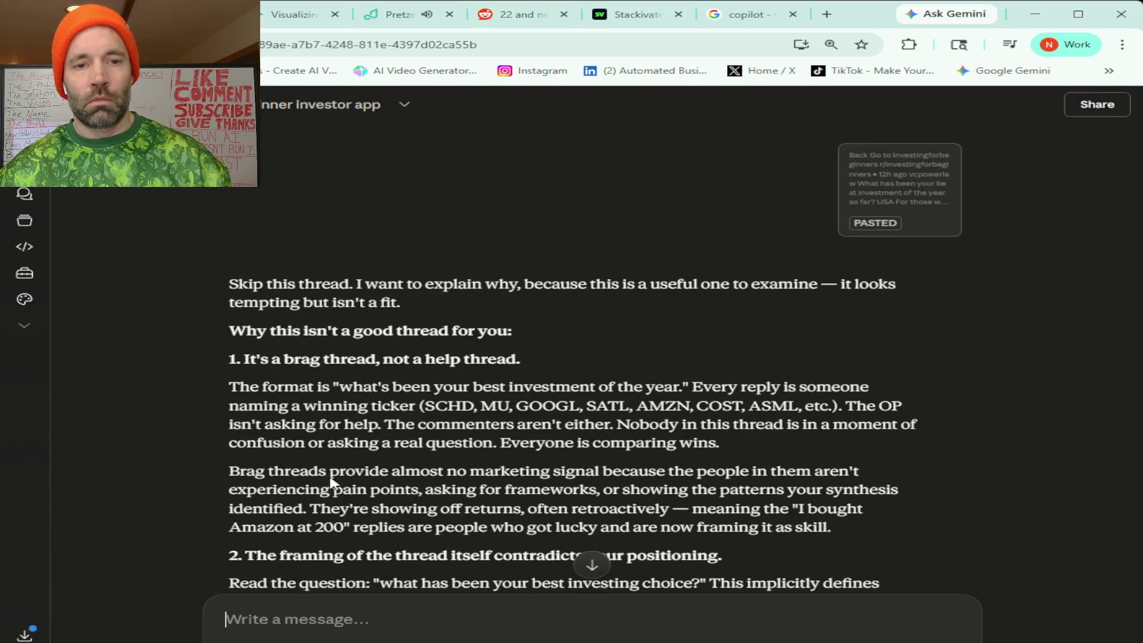
Paste and send the '22 and need some help' thread, then scroll through Claude's assessment.
key(ctrl+v)
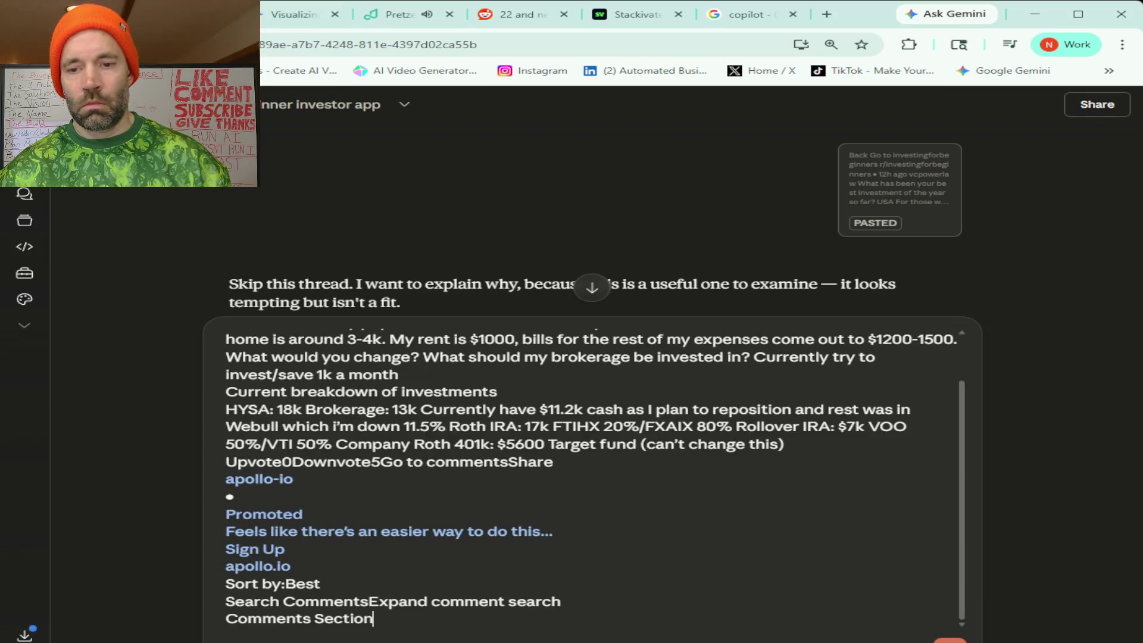
key(Return)
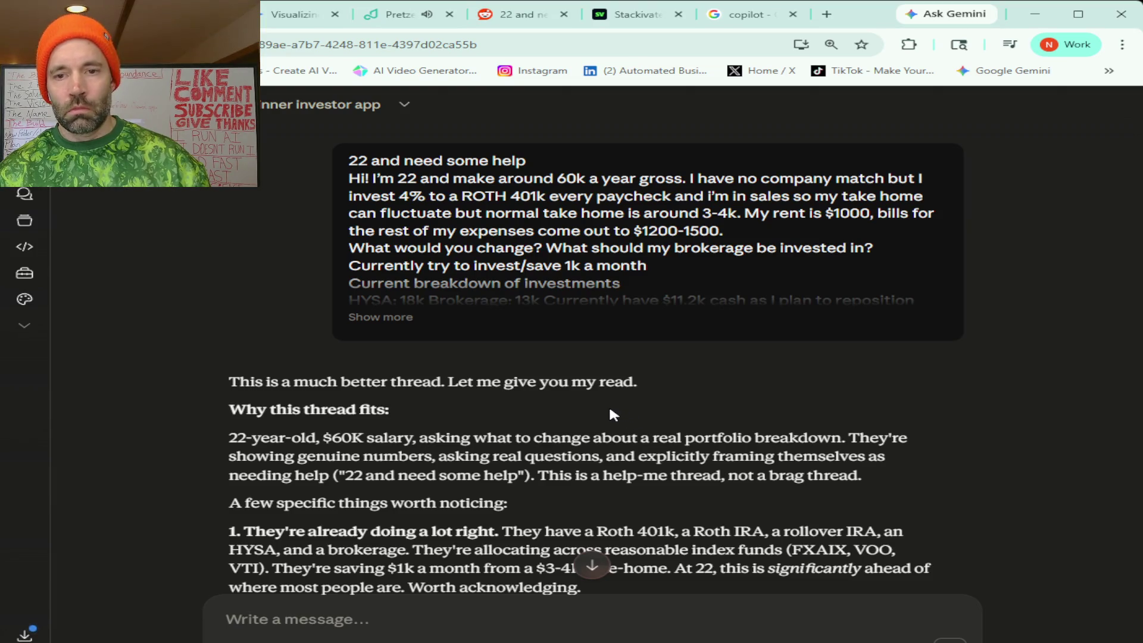
scroll(610, 409, down, 3)
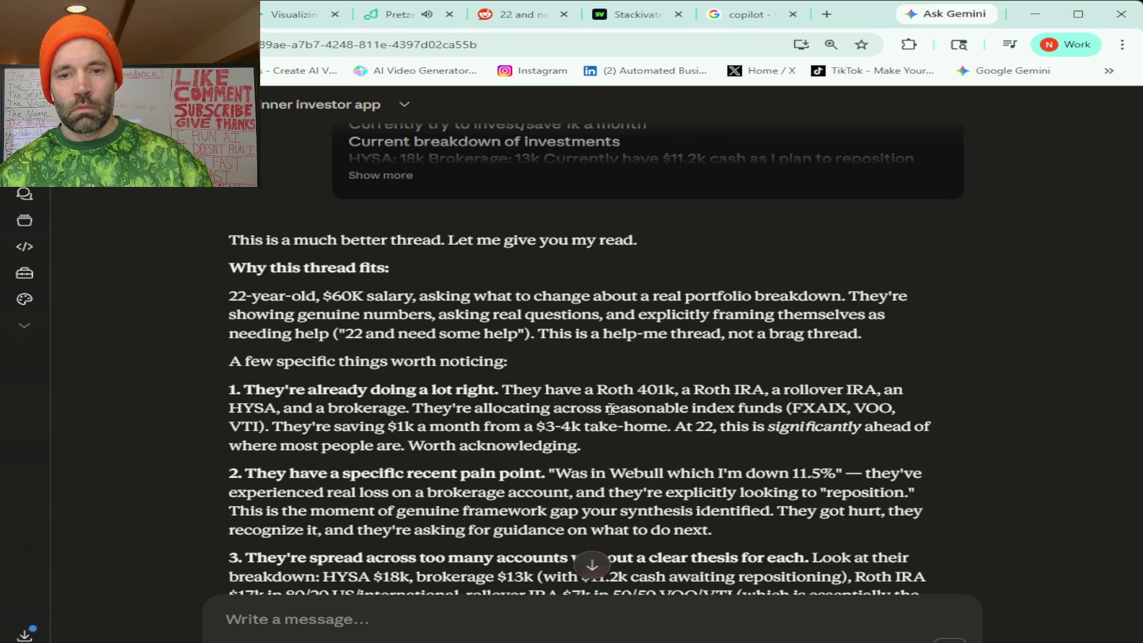
scroll(609, 409, down, 2)
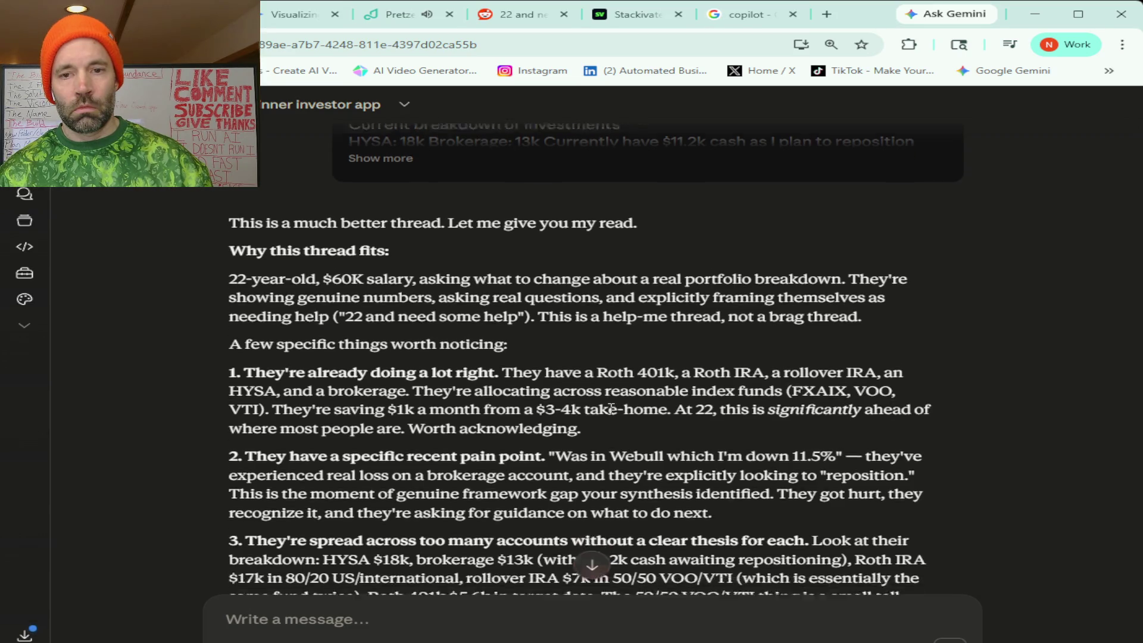
click(409, 22)
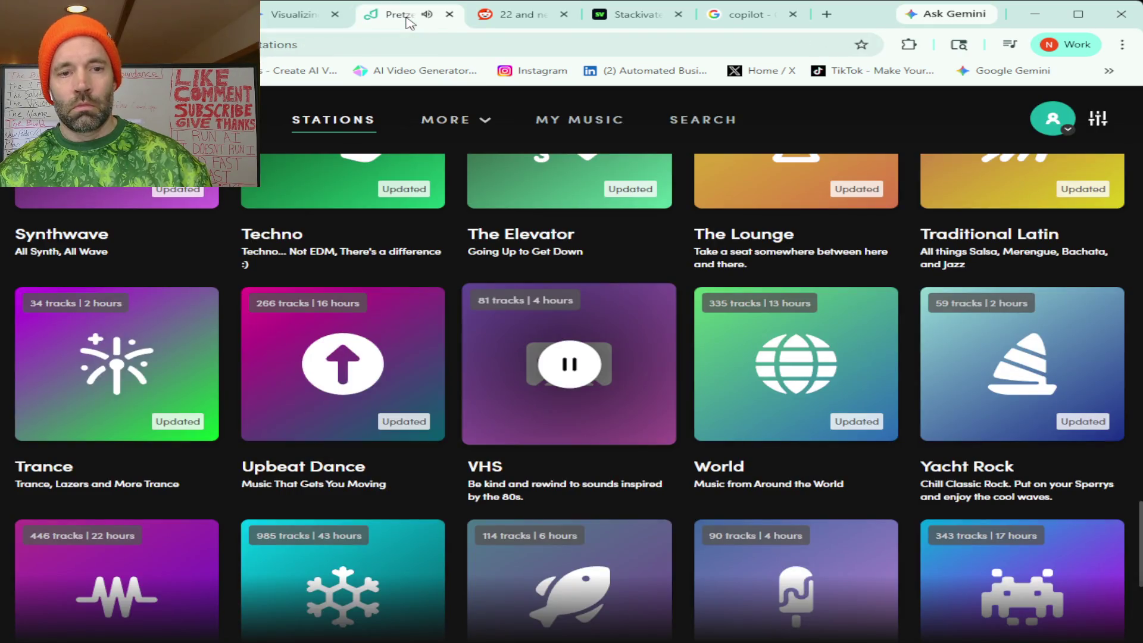
scroll(548, 405, up, 15)
scroll(553, 413, up, 15)
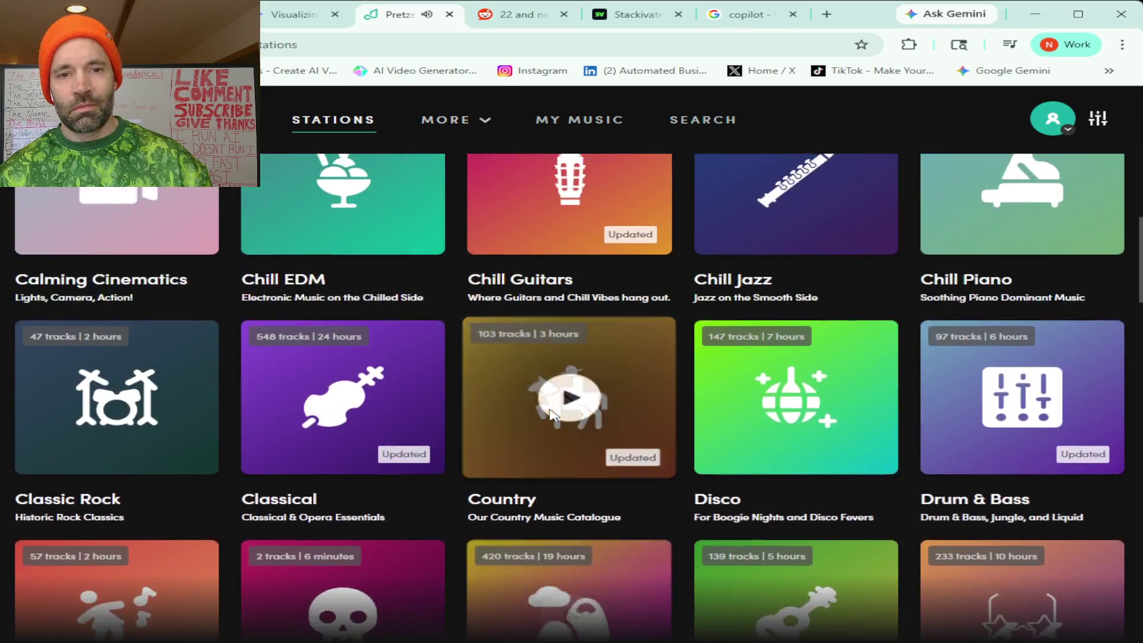
scroll(551, 411, up, 10)
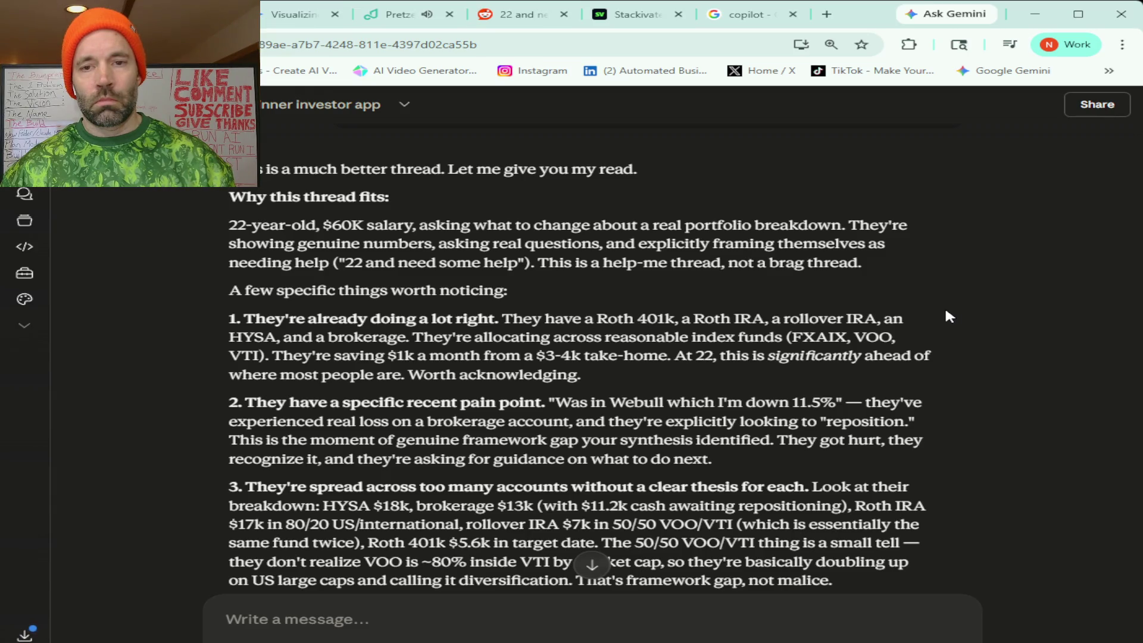
scroll(949, 311, down, 4)
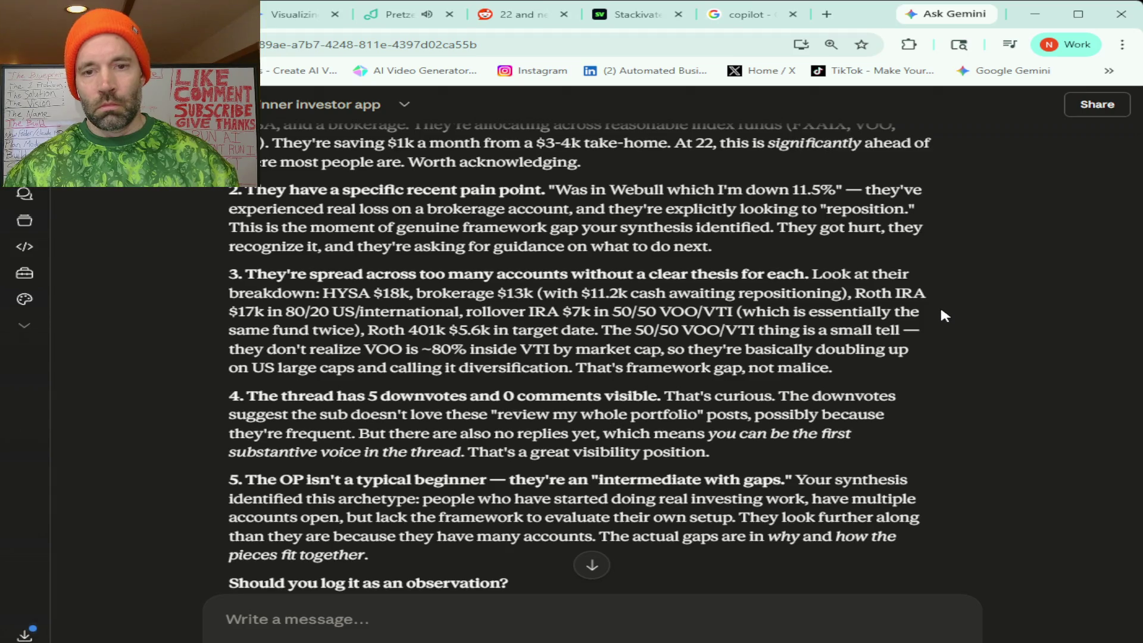
scroll(910, 312, down, 1)
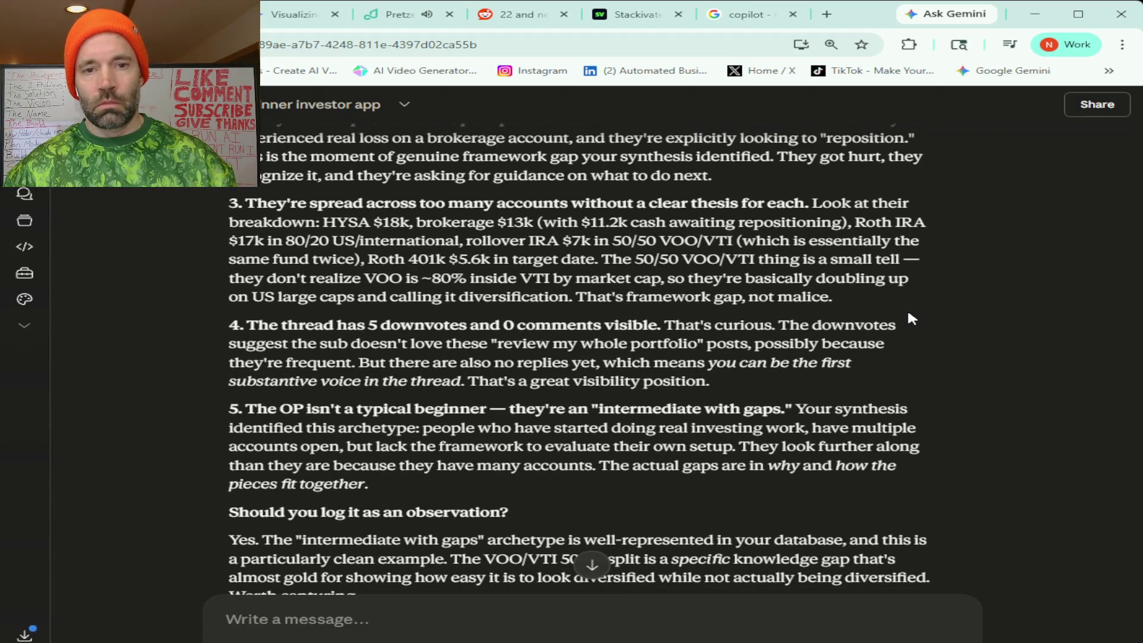
scroll(909, 318, down, 1)
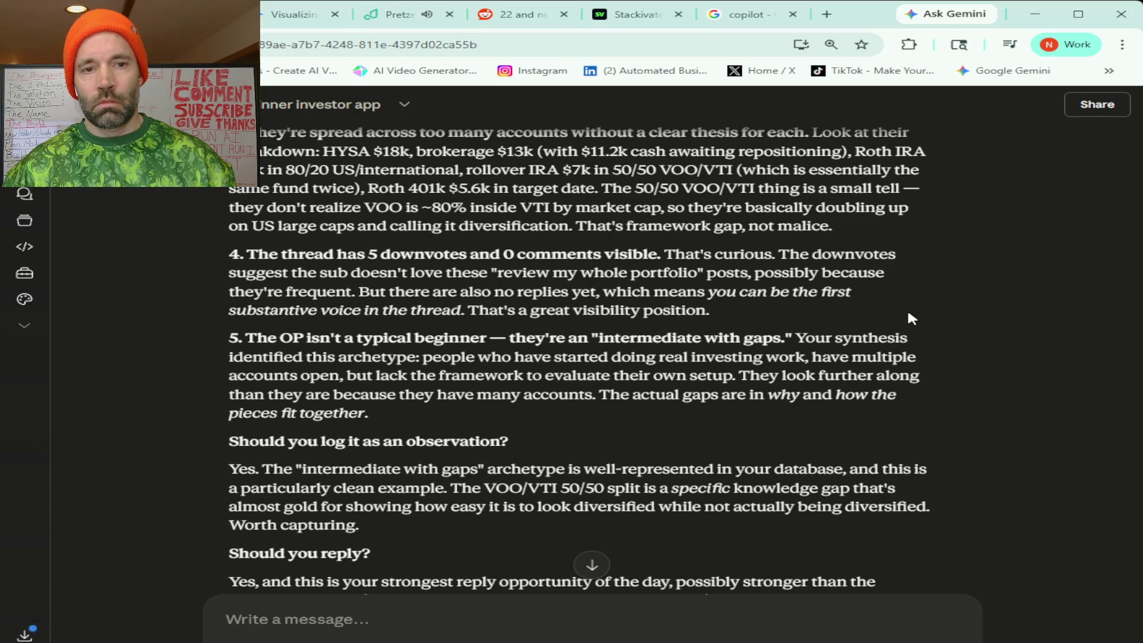
scroll(908, 313, down, 1)
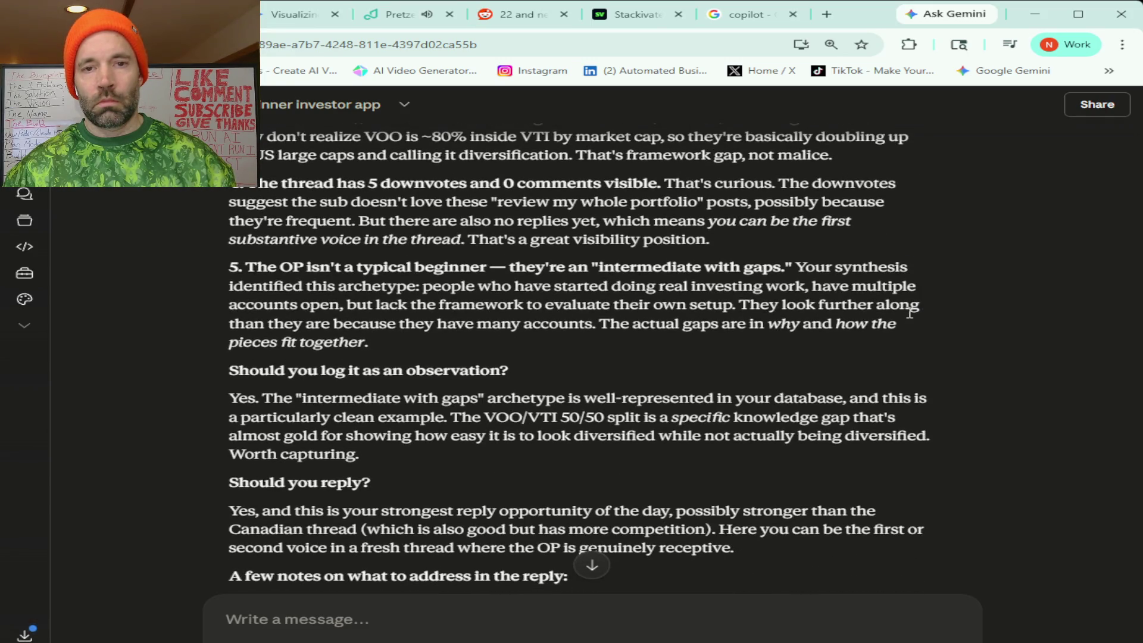
scroll(909, 314, down, 1)
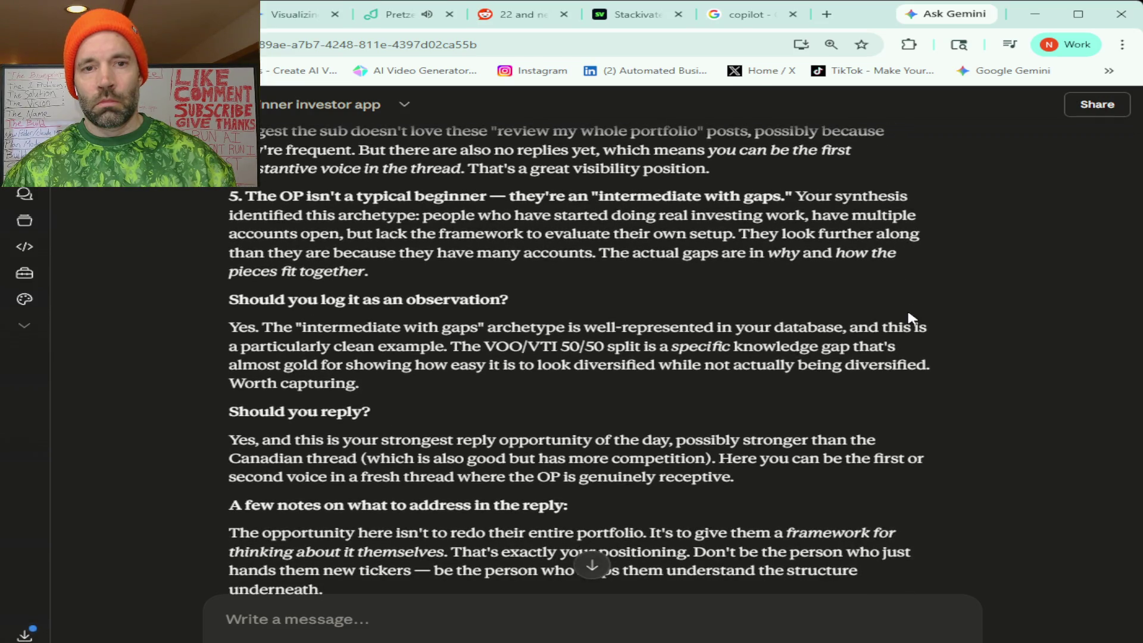
scroll(908, 317, down, 1)
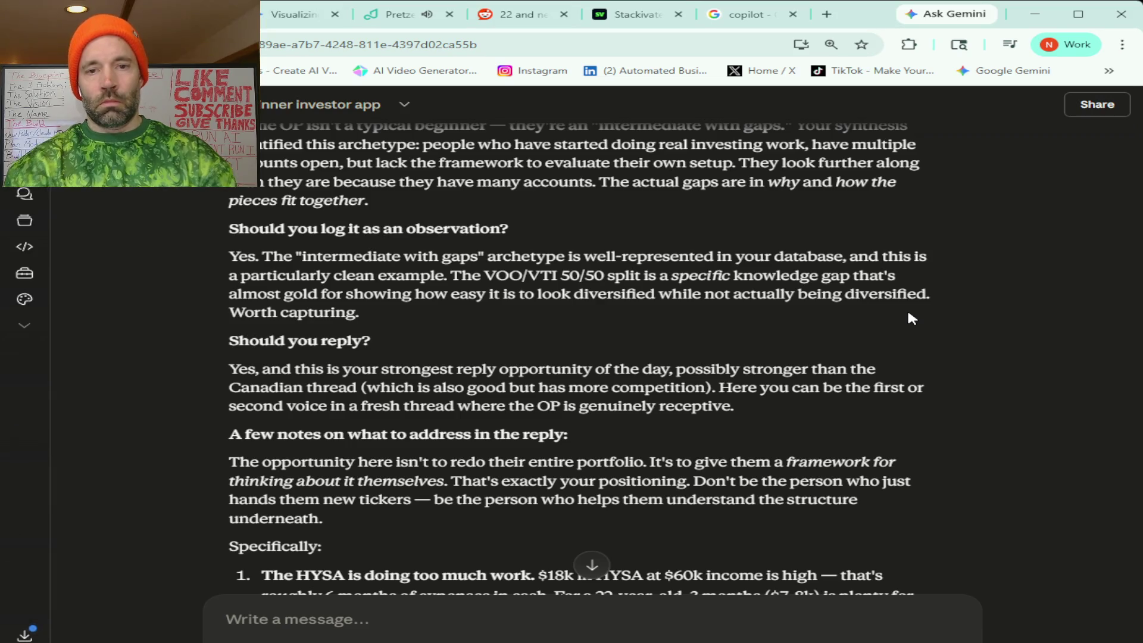
scroll(923, 275, down, 3)
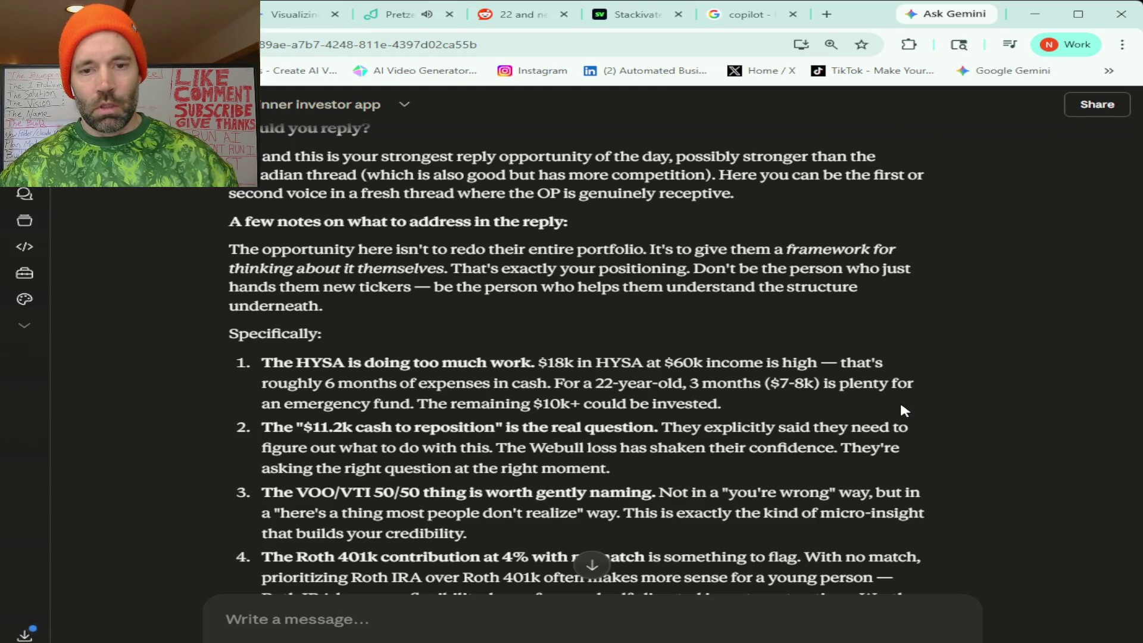
Select Claude's suggested reply text and go back to the '22 and need some help' tab.
scroll(902, 409, down, 3)
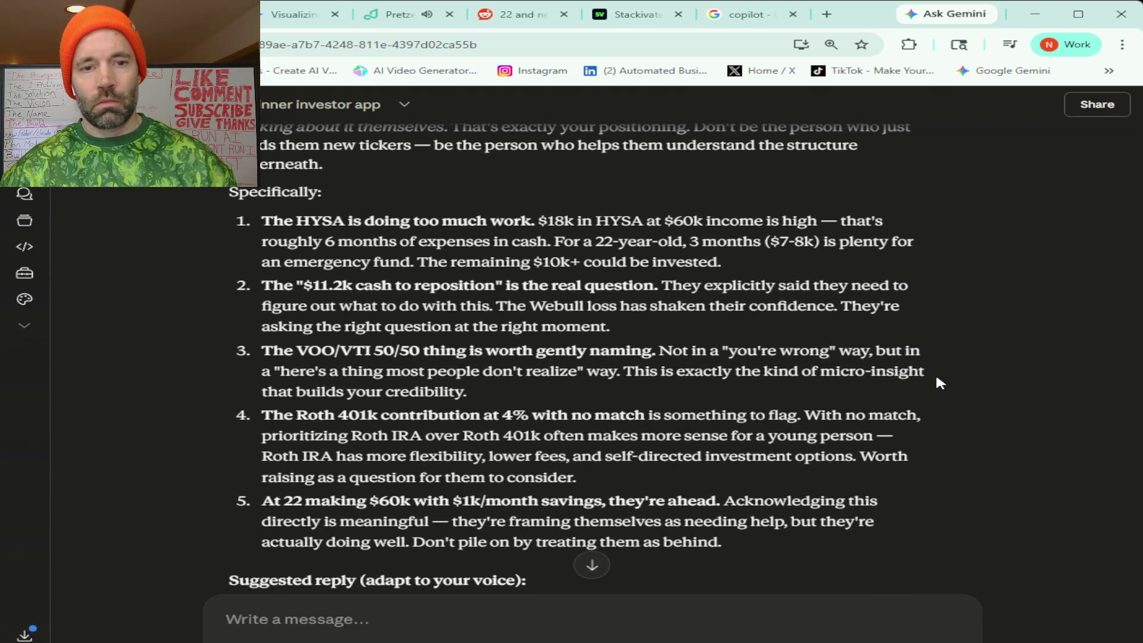
scroll(936, 378, down, 1)
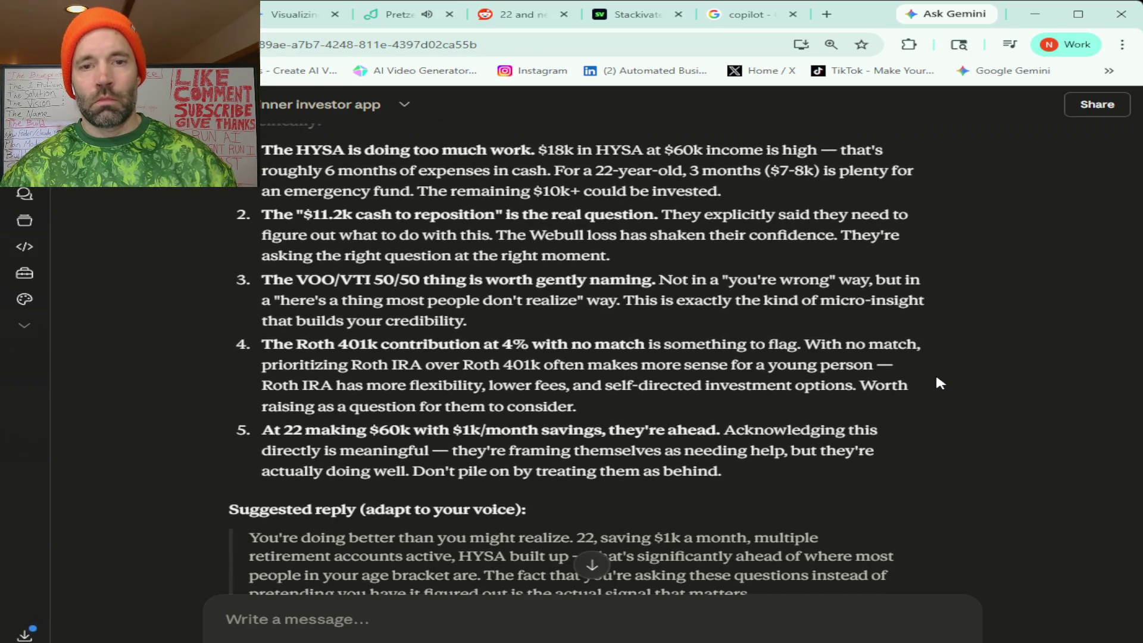
scroll(940, 383, down, 1)
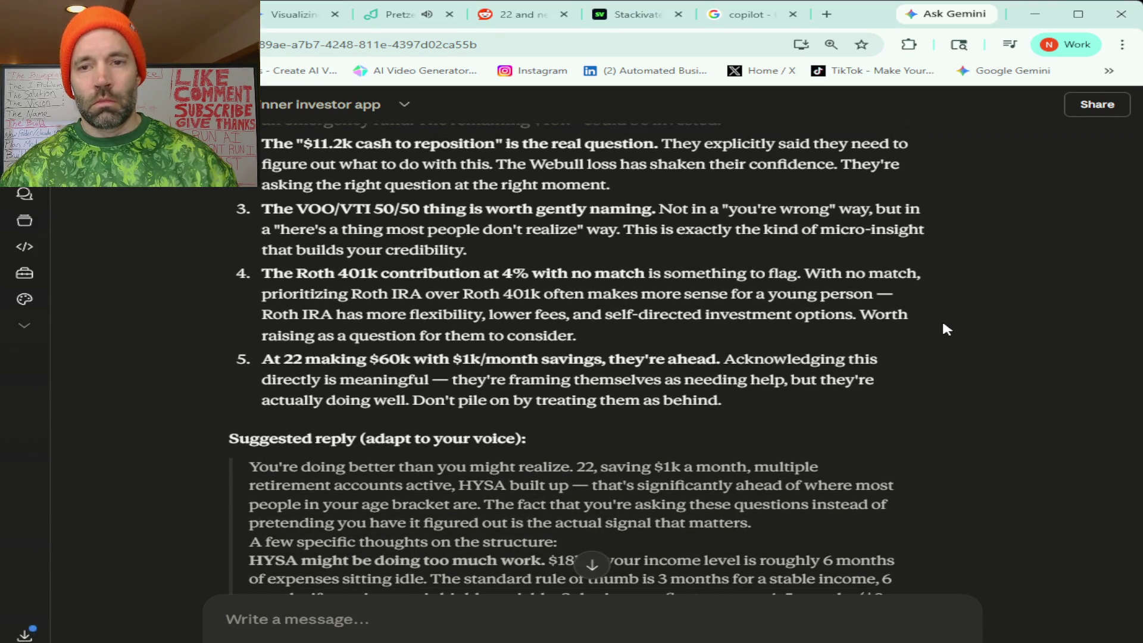
scroll(943, 324, down, 1)
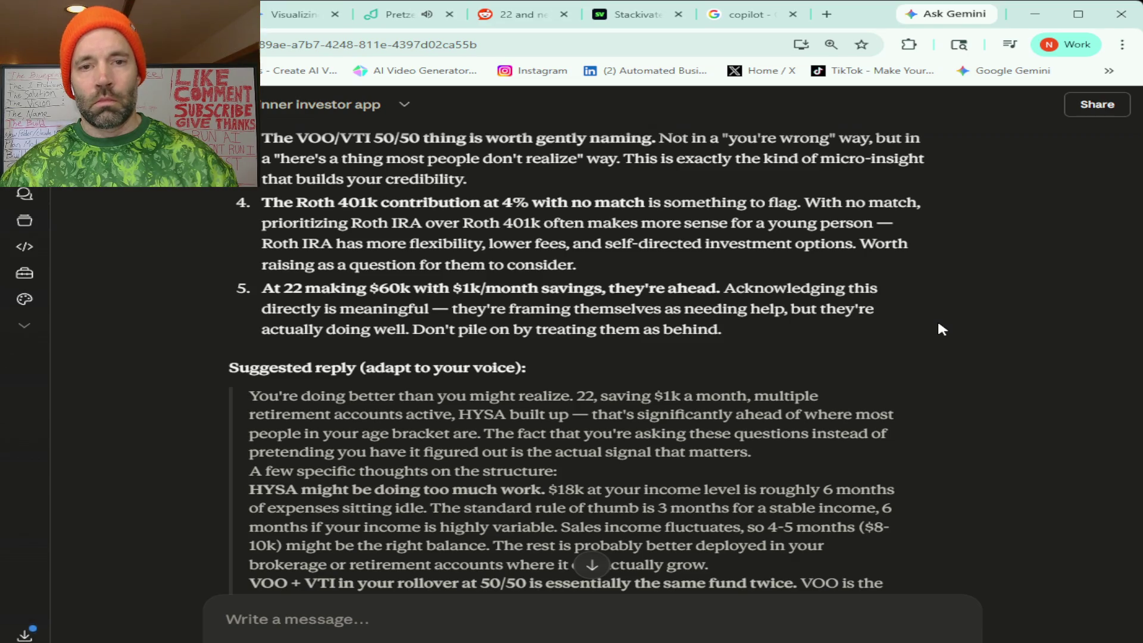
scroll(937, 318, down, 1)
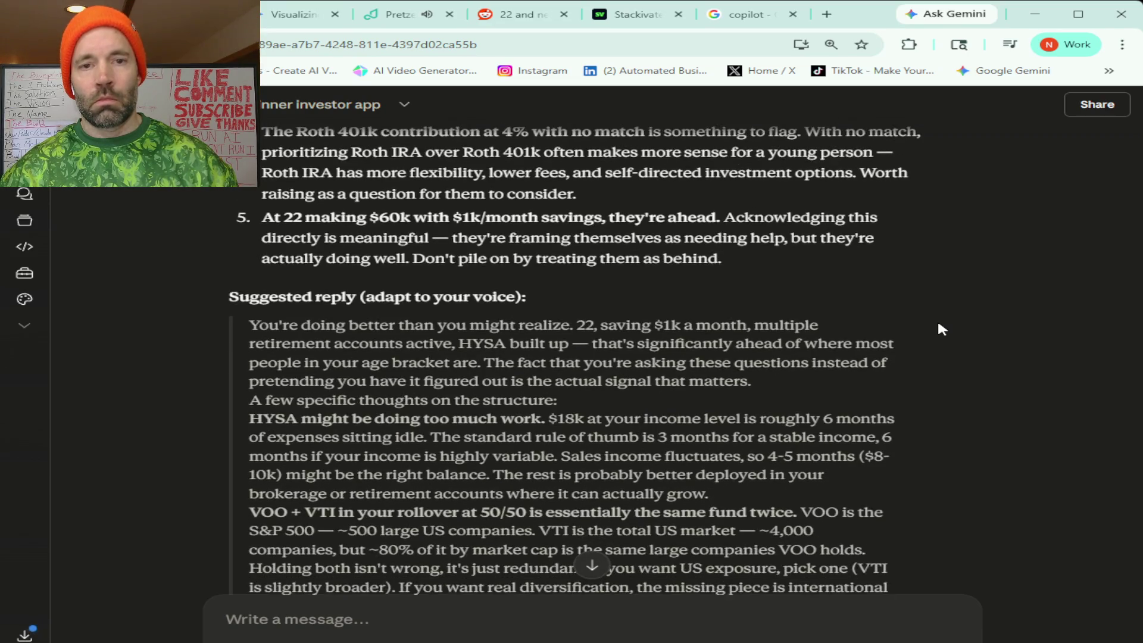
mouse_move(249, 324)
mouse_down()
mouse_move(361, 364)
mouse_move(555, 516)
mouse_move(569, 636)
mouse_move(322, 575)
mouse_move(524, 398)
mouse_move(473, 273)
mouse_up()
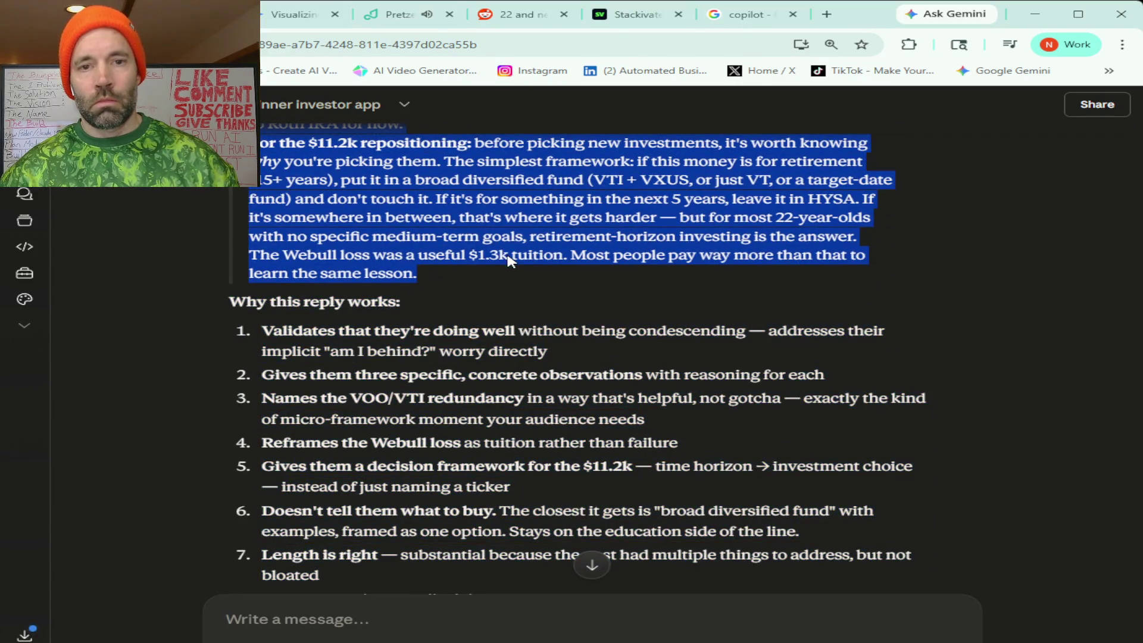
click(526, 15)
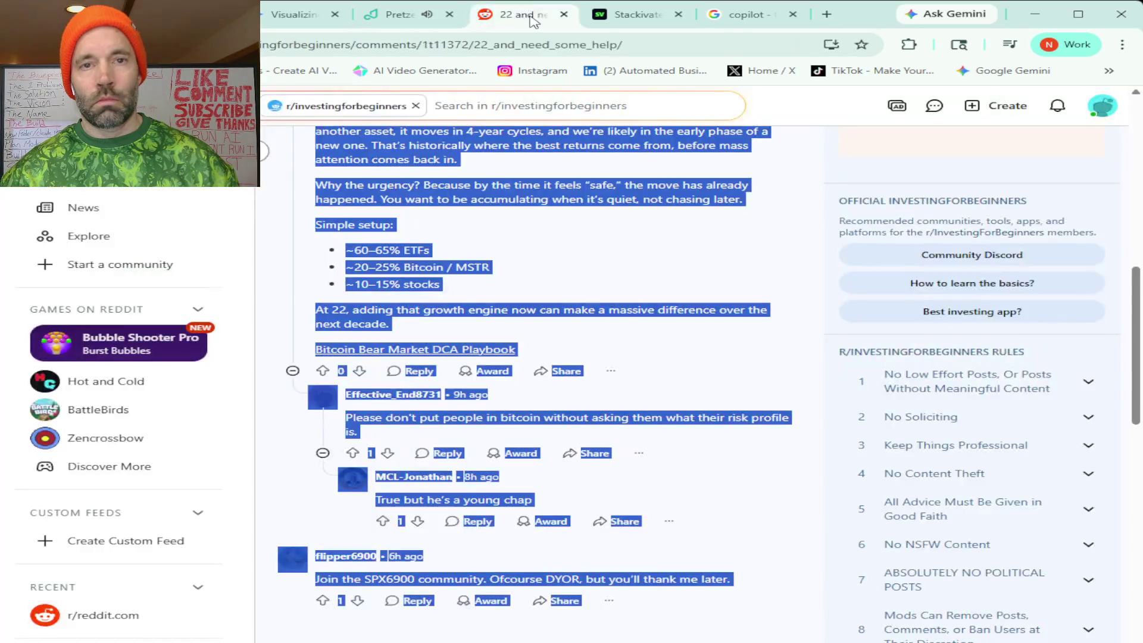
Paste Claude's suggested reply about HYSA, VOO/VTI, Roth 401k and $11.2k into a new comment on the post.
click(721, 449)
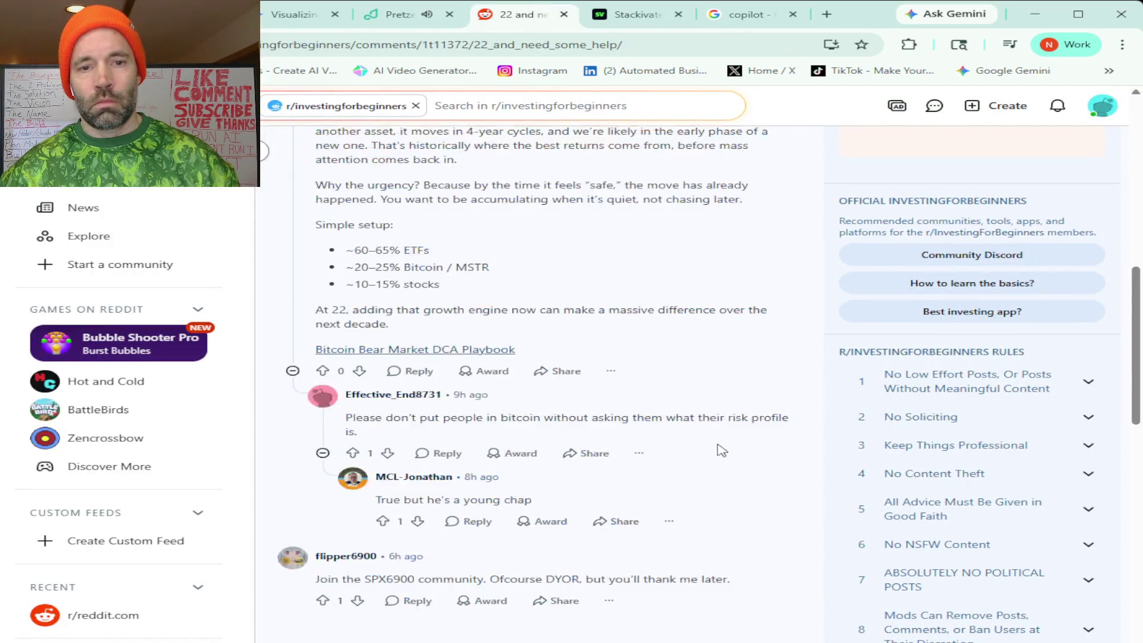
scroll(727, 434, up, 10)
click(369, 508)
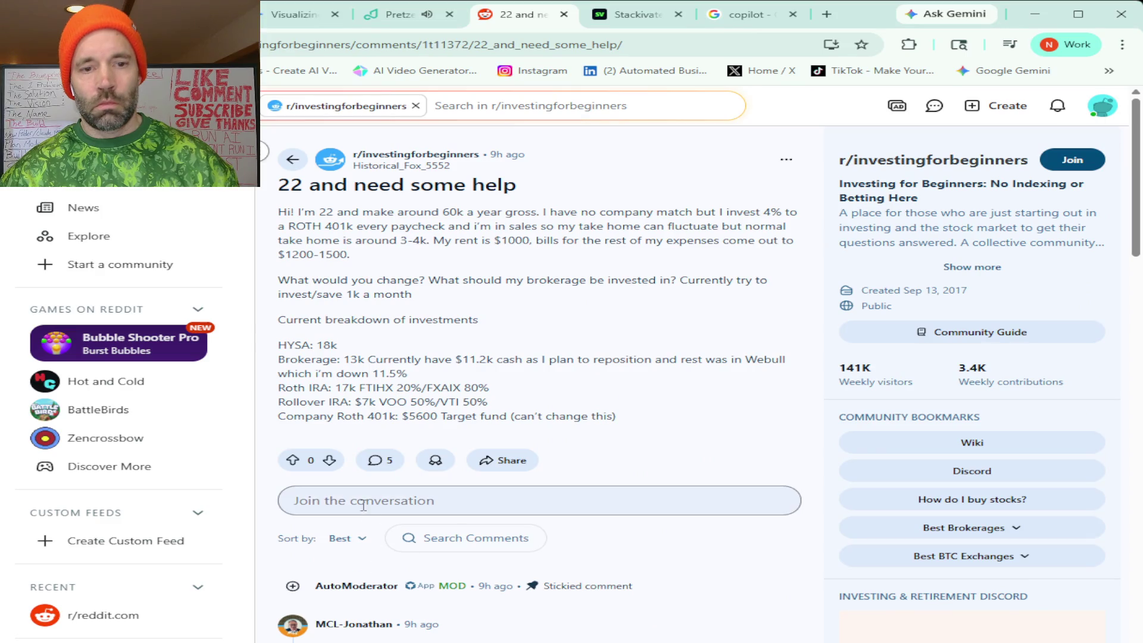
key(ctrl+v)
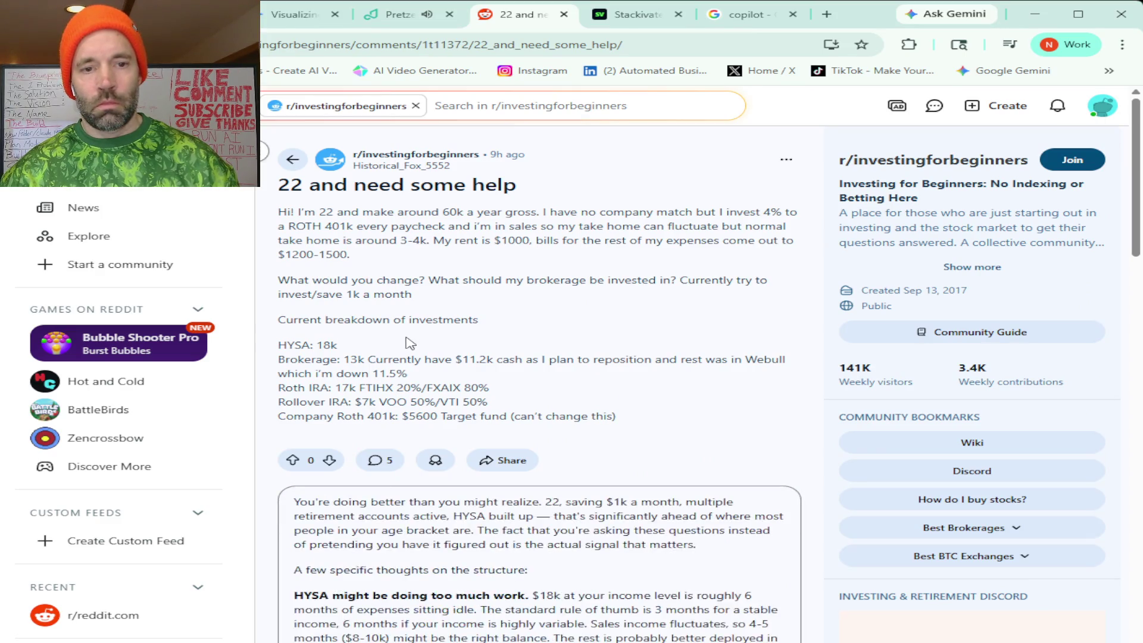
scroll(539, 572, down, 2)
scroll(538, 572, down, 3)
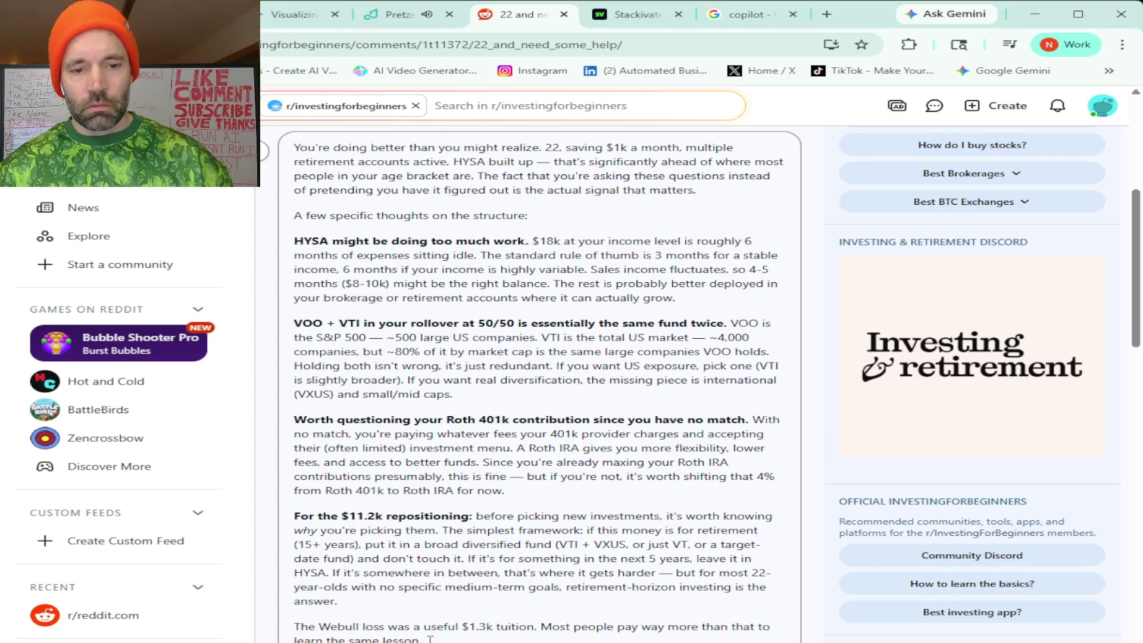
Replace the draft with the longer personal reply, removing the leading space and rewording the opening.
mouse_move(426, 640)
mouse_down()
mouse_move(294, 515)
mouse_move(295, 147)
mouse_move(294, 196)
mouse_up()
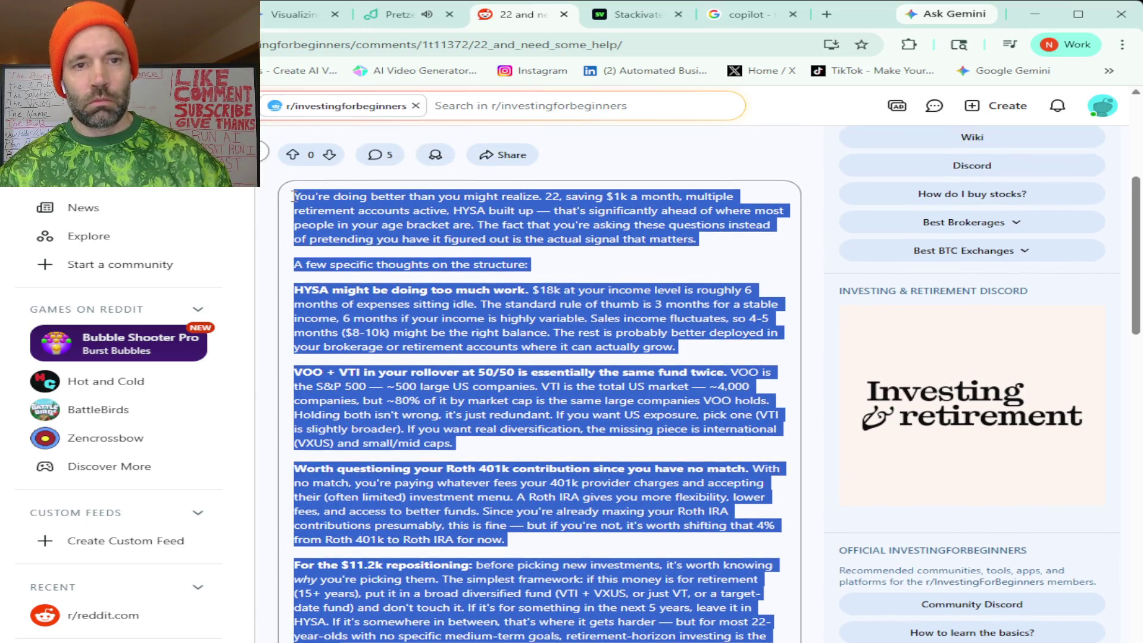
key(ctrl+v)
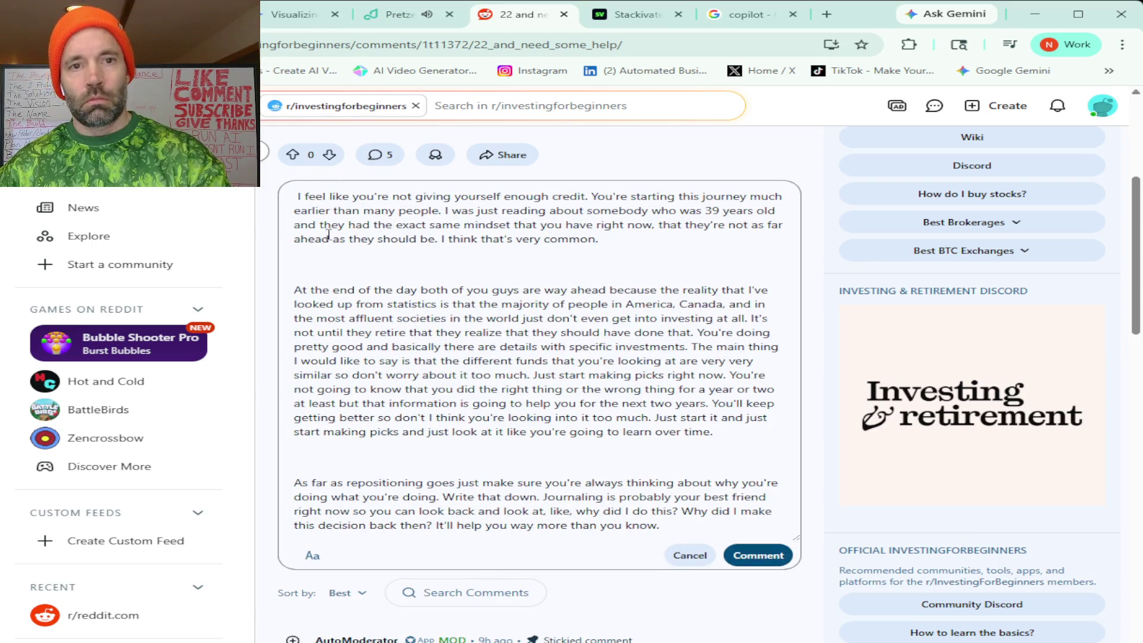
key(Delete)
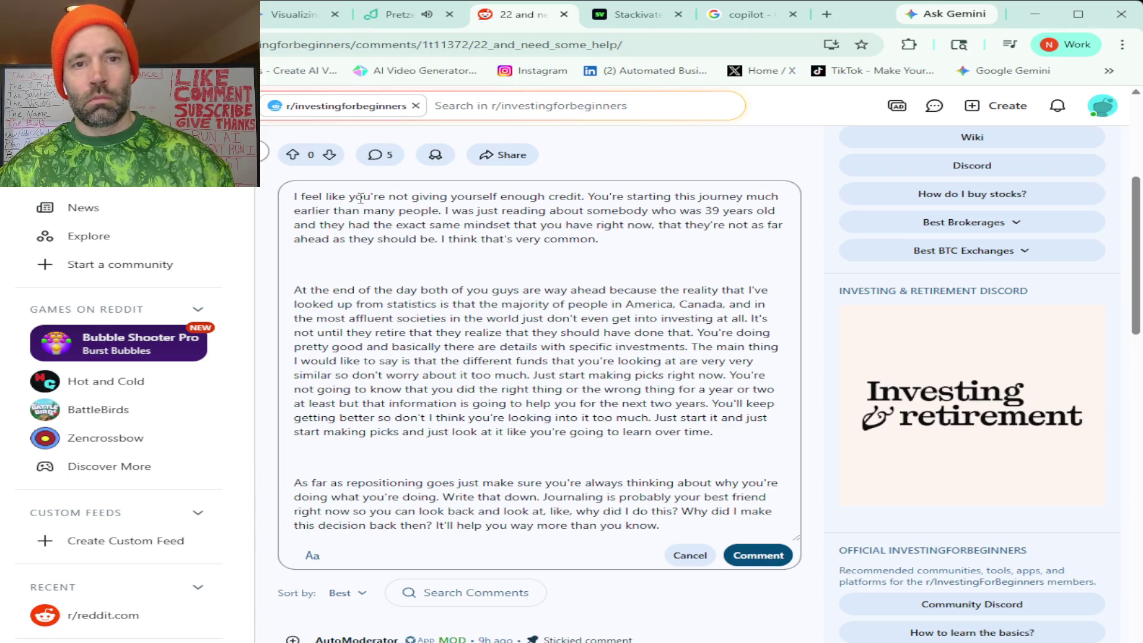
drag(354, 197, 293, 198)
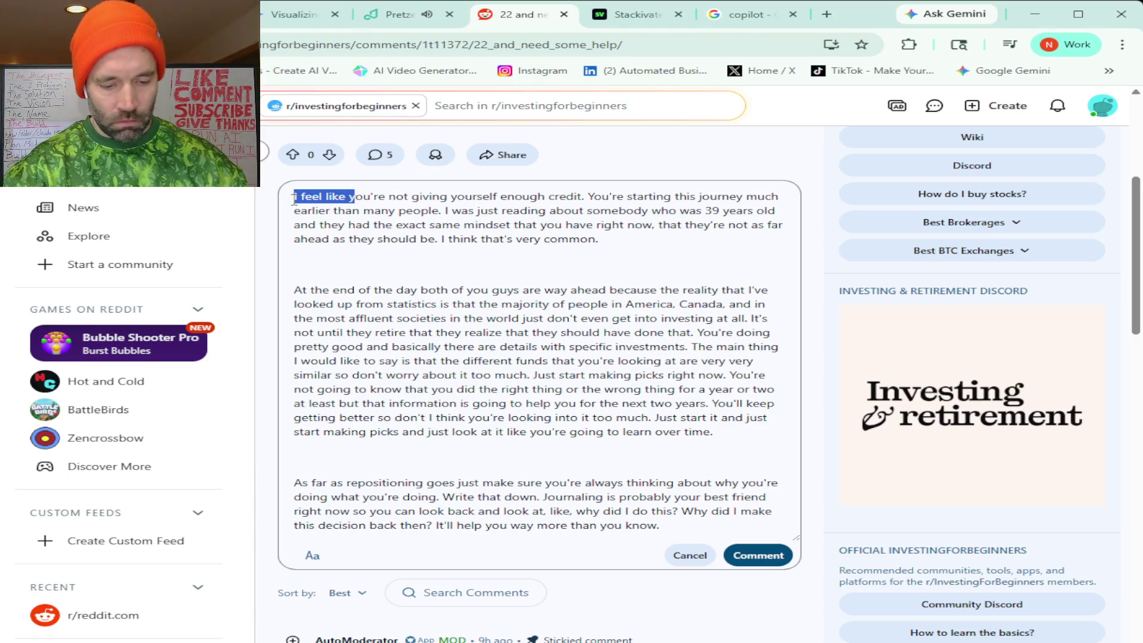
text(Y)
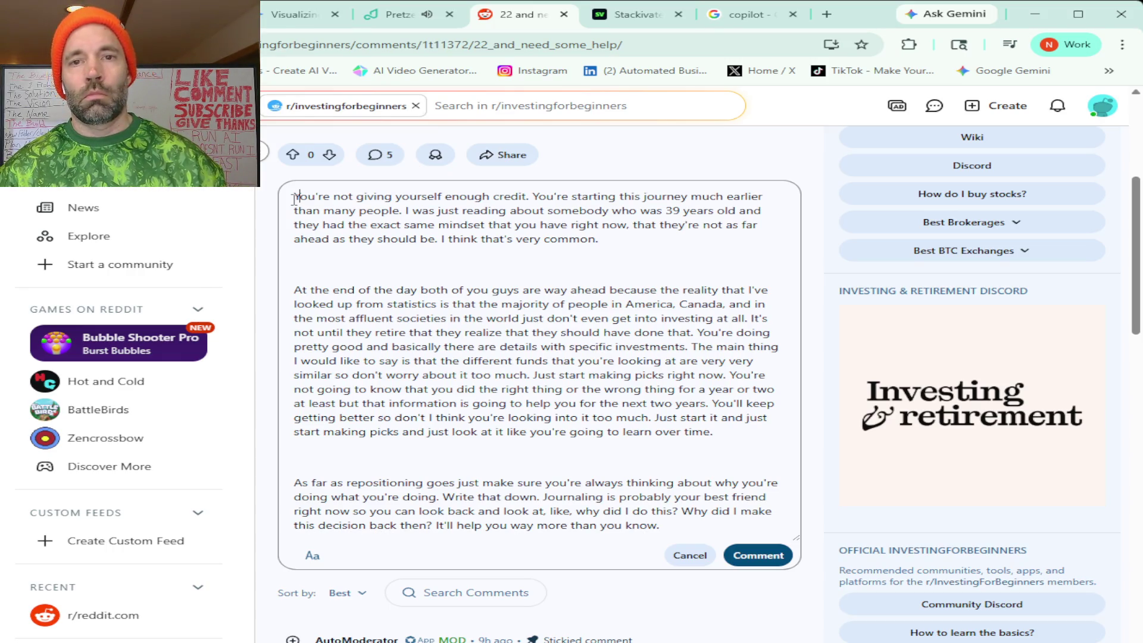
Add a comma after '39 years old', join the first two paragraphs, and delete the Canada aside.
key(Down)
key(End)
key(Left)
key(Left)
key(Left)
text(,)
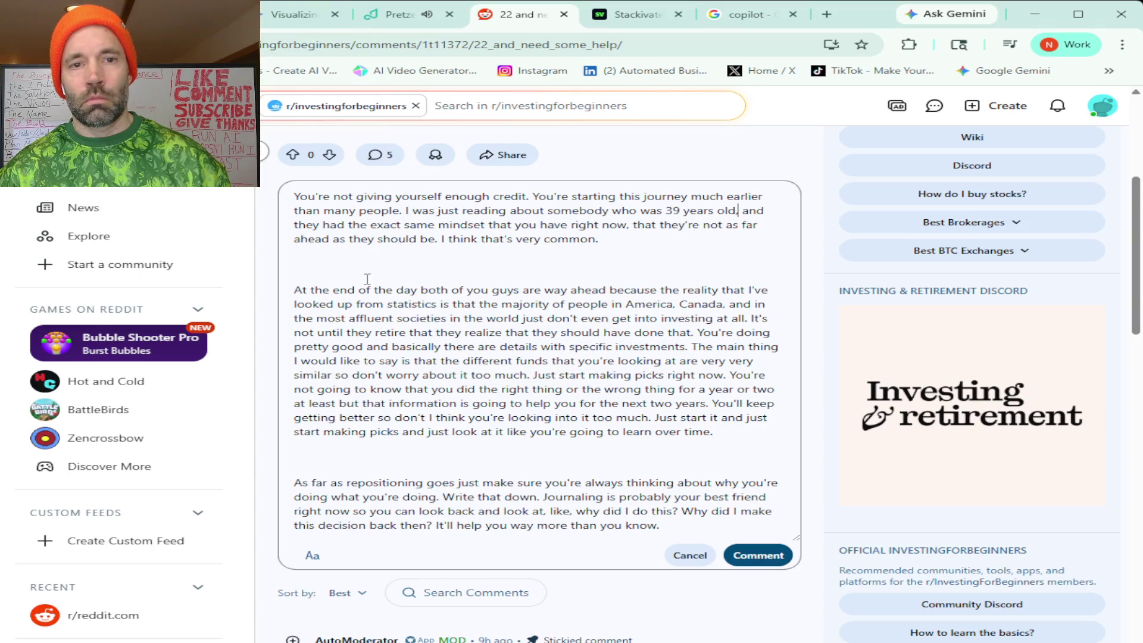
click(326, 269)
key(BackSpace)
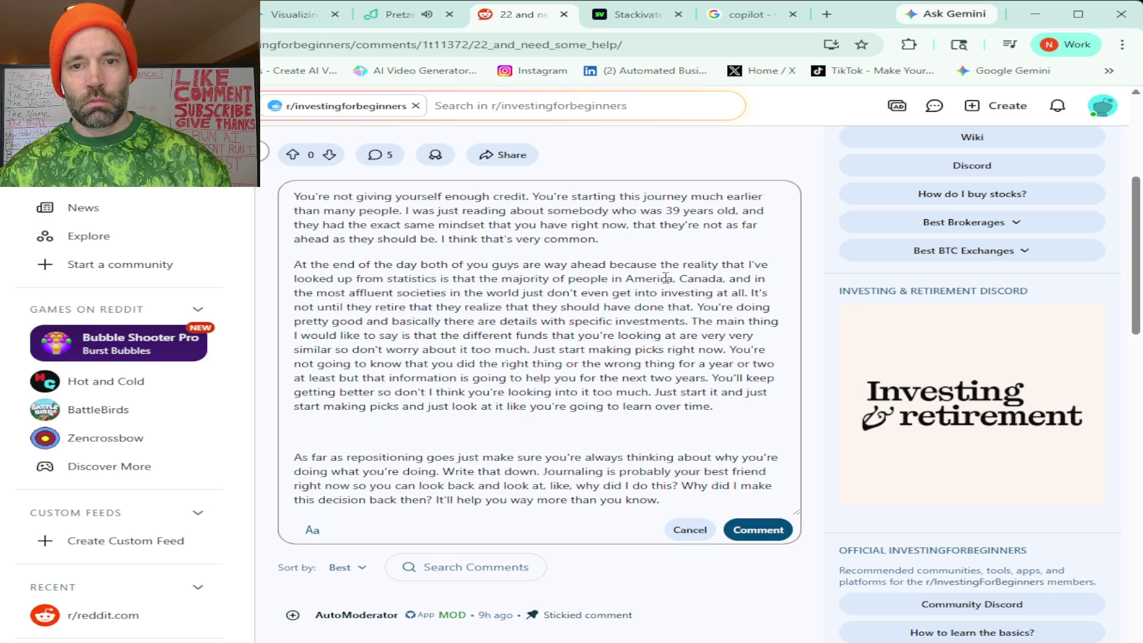
mouse_move(672, 280)
mouse_down()
mouse_move(727, 280)
mouse_move(504, 291)
mouse_move(575, 291)
mouse_move(541, 296)
mouse_up()
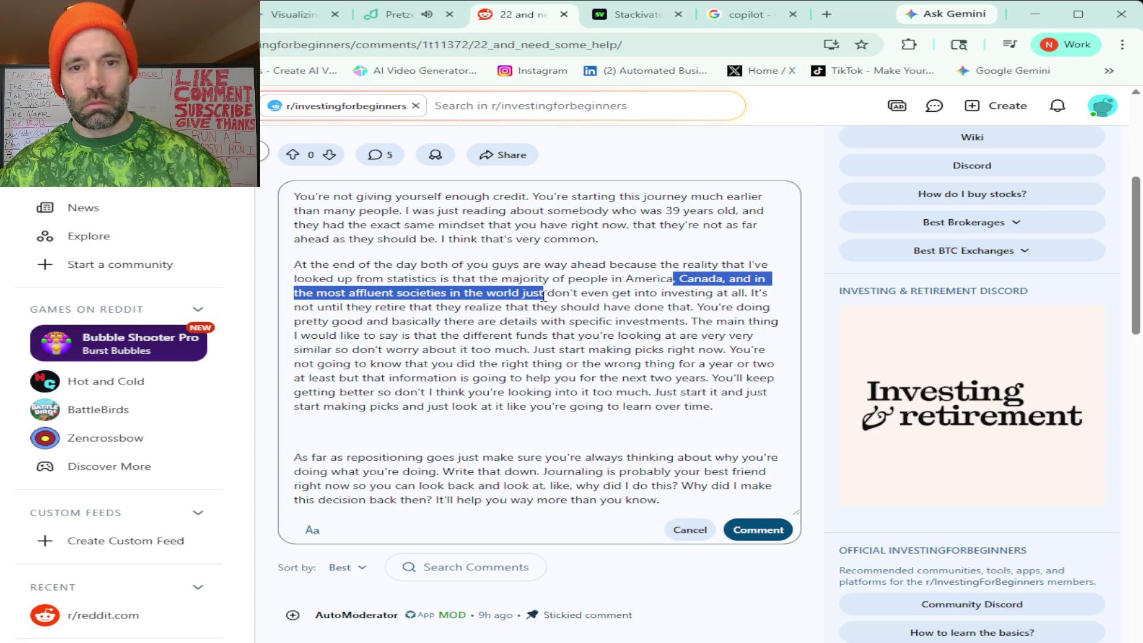
key(BackSpace)
key(Delete)
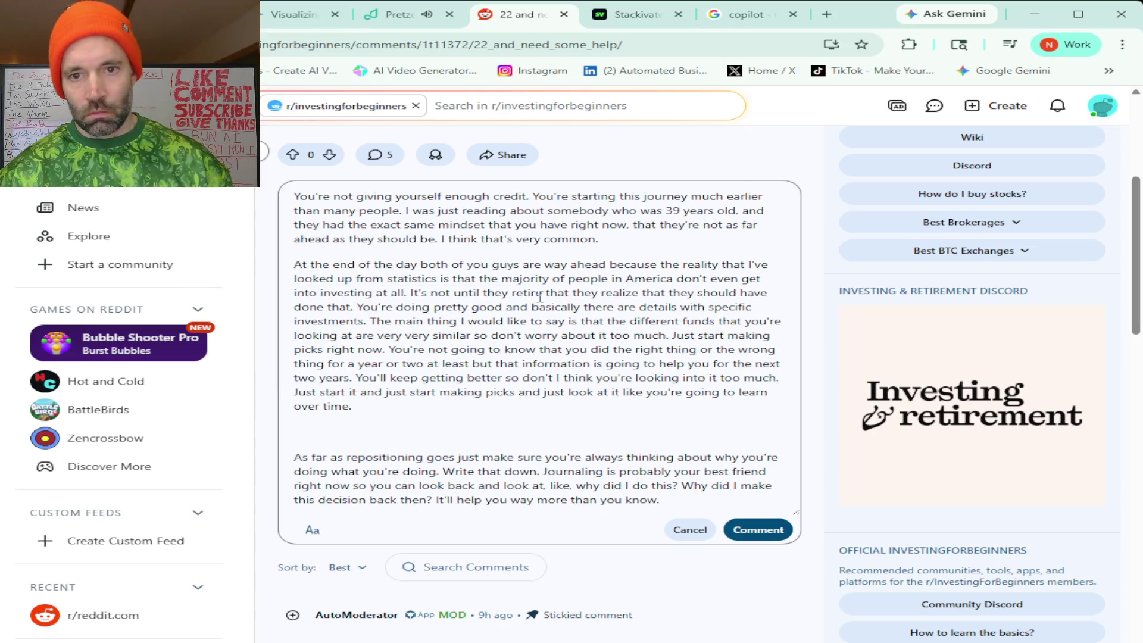
Add commas after 'day', 'similar' and 'at least', and delete the duplicated 'very'.
click(417, 266)
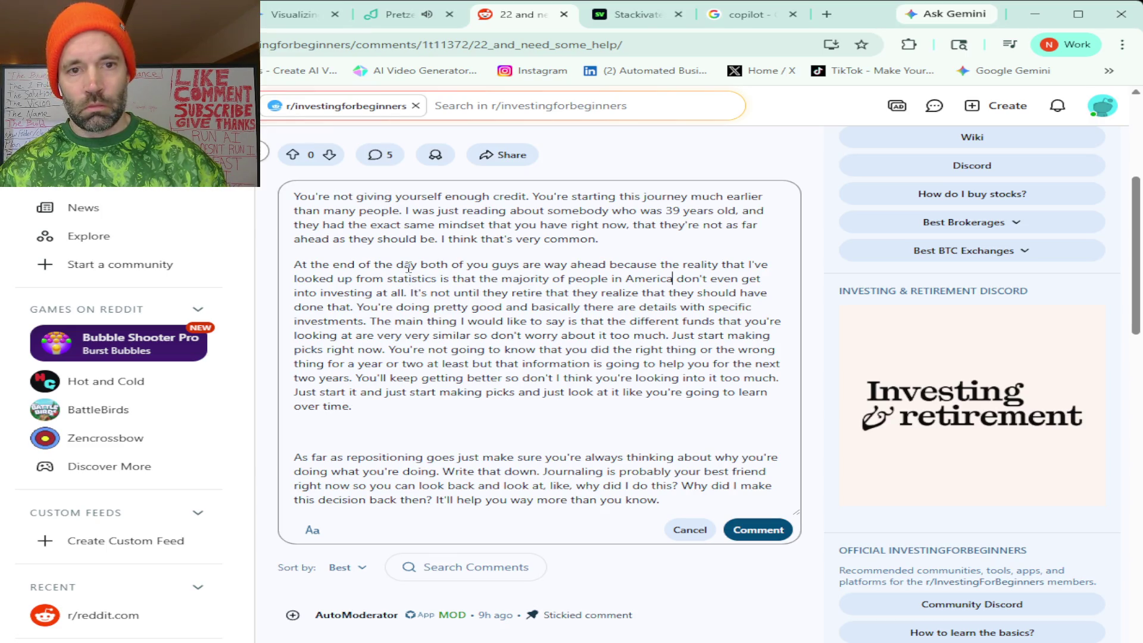
text(,)
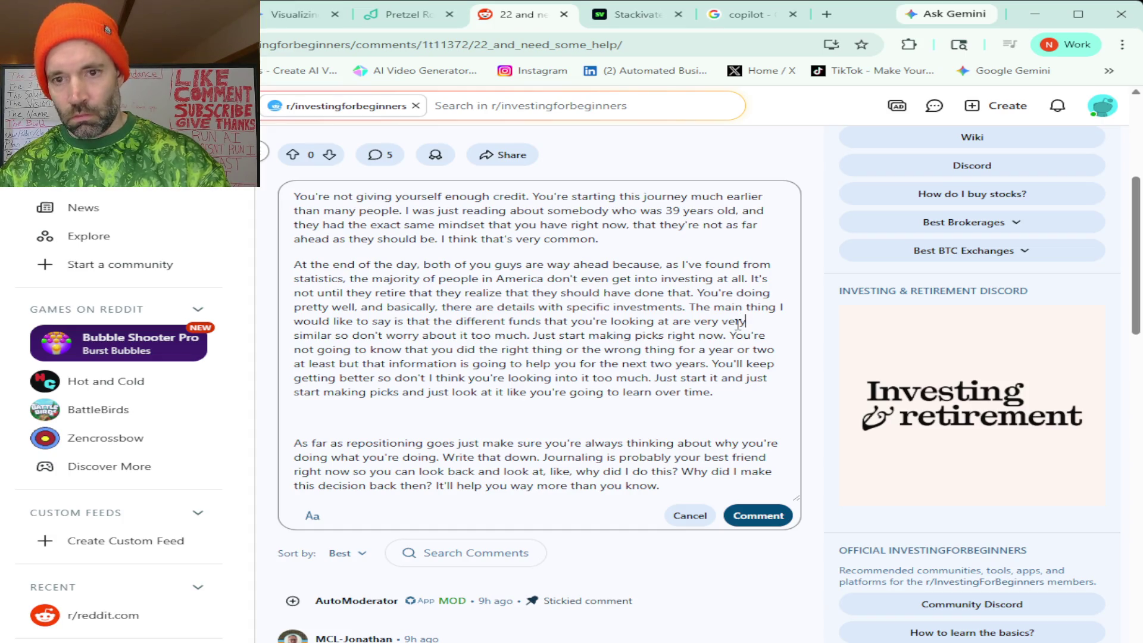
click(746, 322)
key(BackSpace)
key(BackSpace)
key(BackSpace)
key(BackSpace)
key(BackSpace)
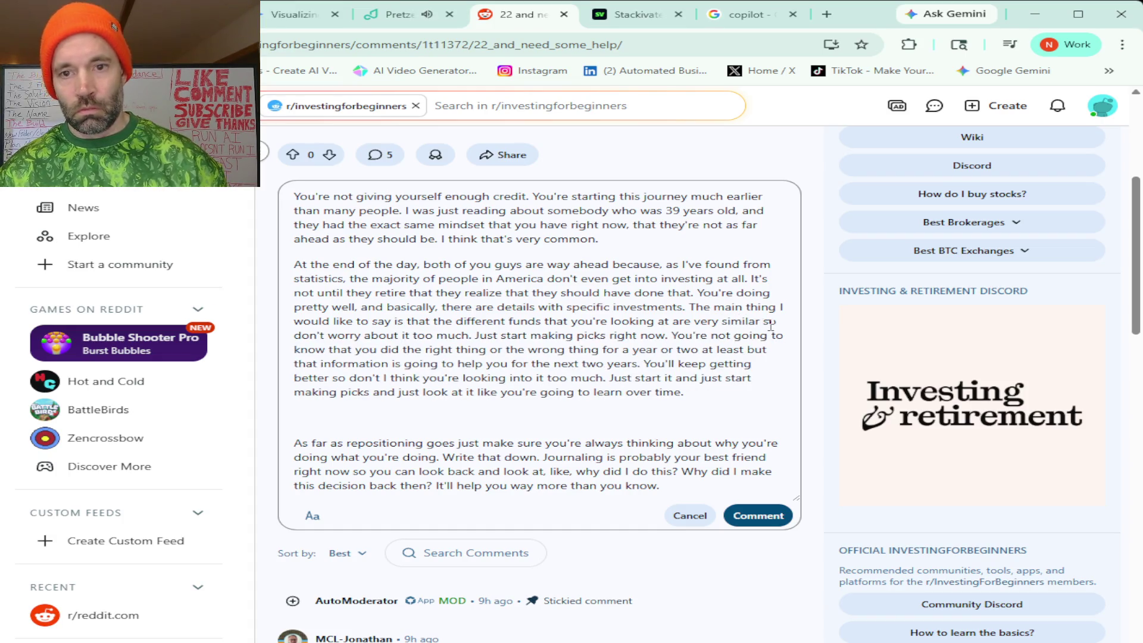
click(761, 321)
text(,)
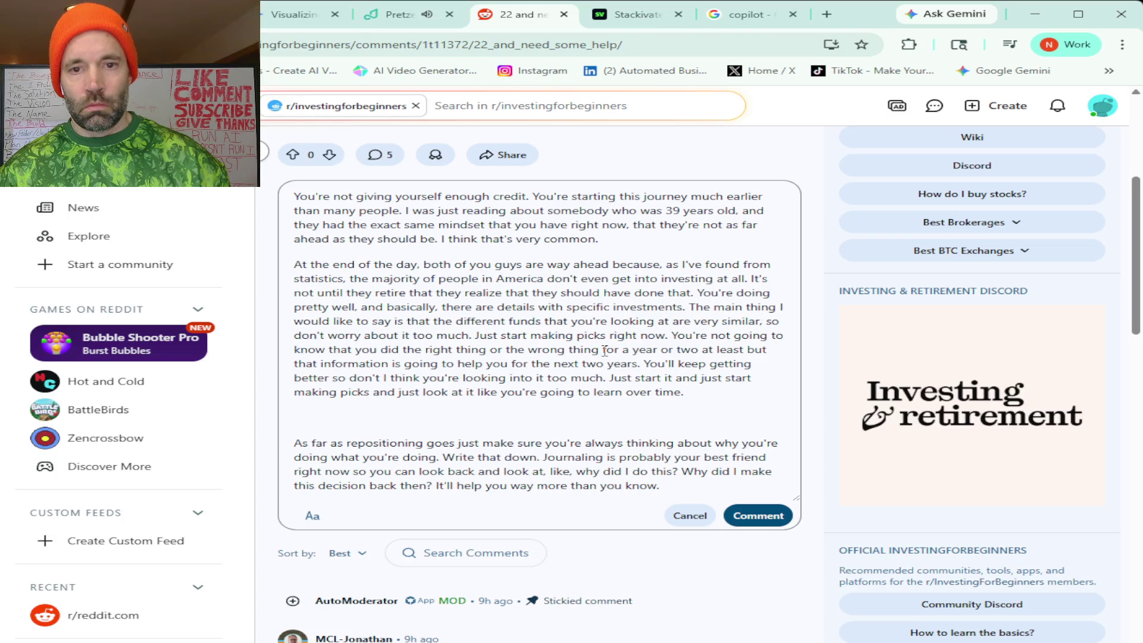
click(757, 350)
text(,)
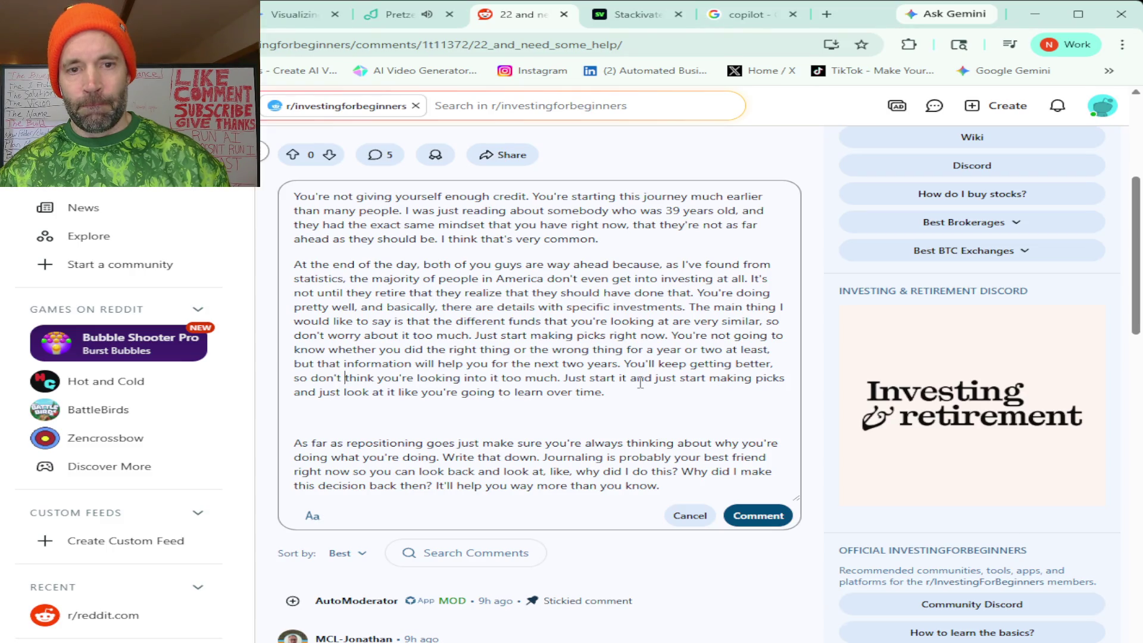
Replace the 'so don't think…' clause with a period and add a comma after 'Just start it'.
mouse_move(560, 381)
mouse_down()
mouse_move(533, 380)
mouse_move(587, 365)
mouse_move(772, 366)
mouse_up()
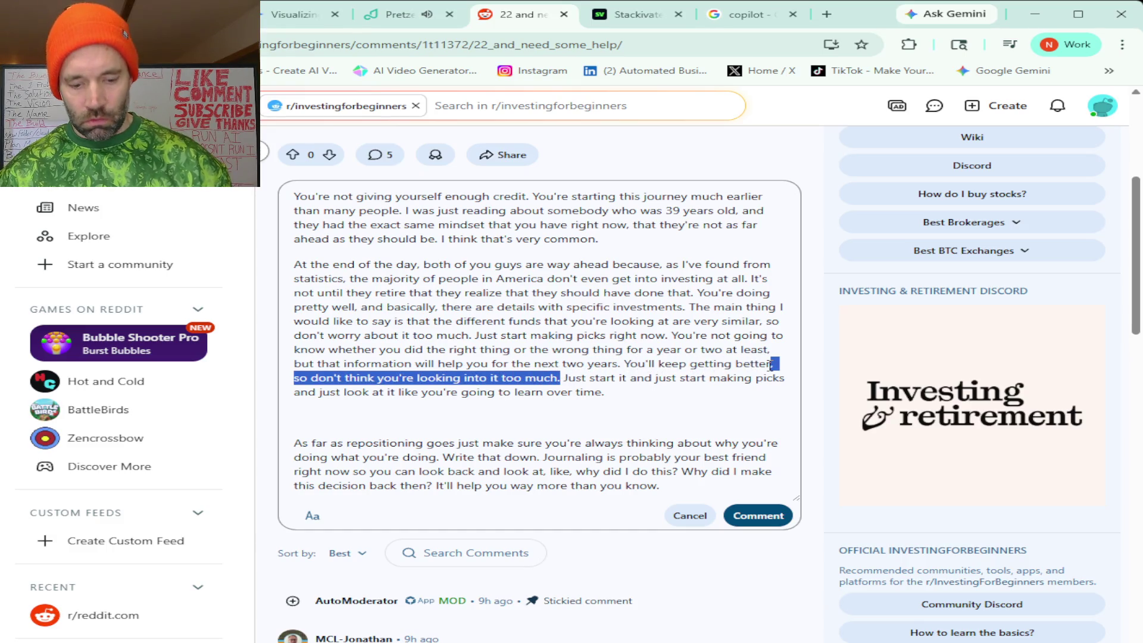
text(.)
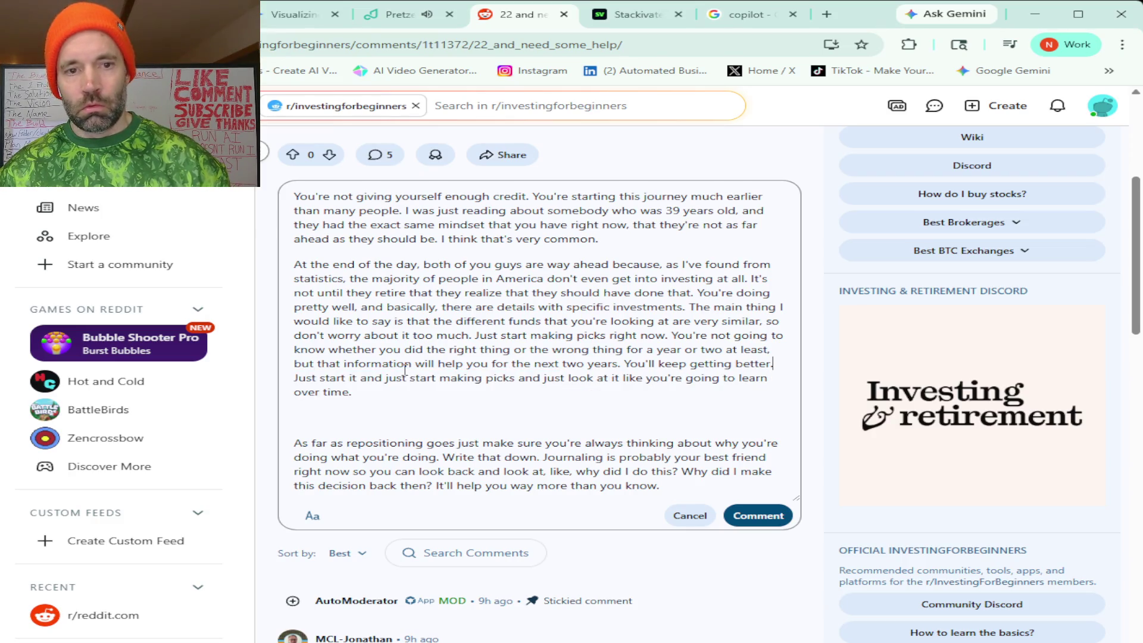
click(357, 377)
text(,)
click(521, 377)
text(,)
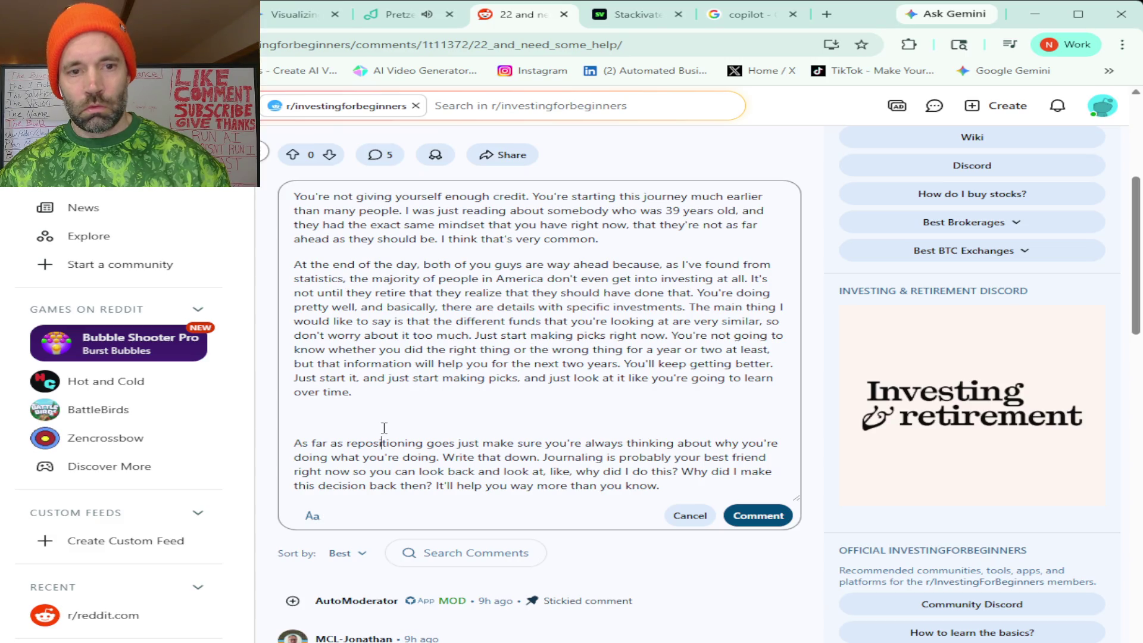
Remove the empty line before the last paragraph and add commas after 'repositioning goes' and 'right now'.
click(326, 420)
key(BackSpace)
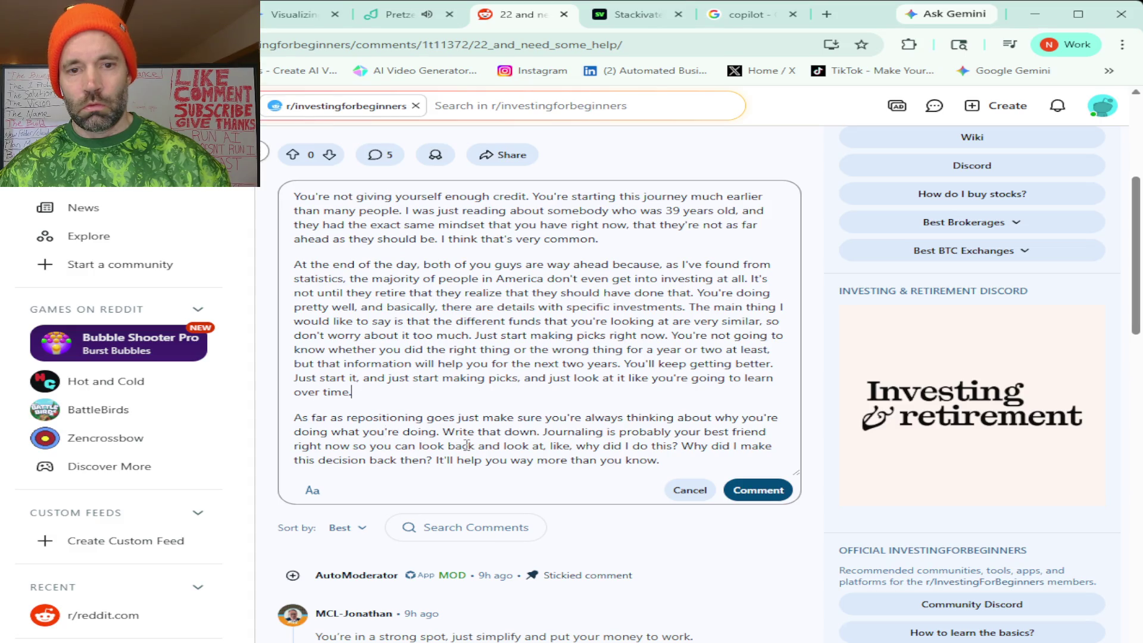
text(,)
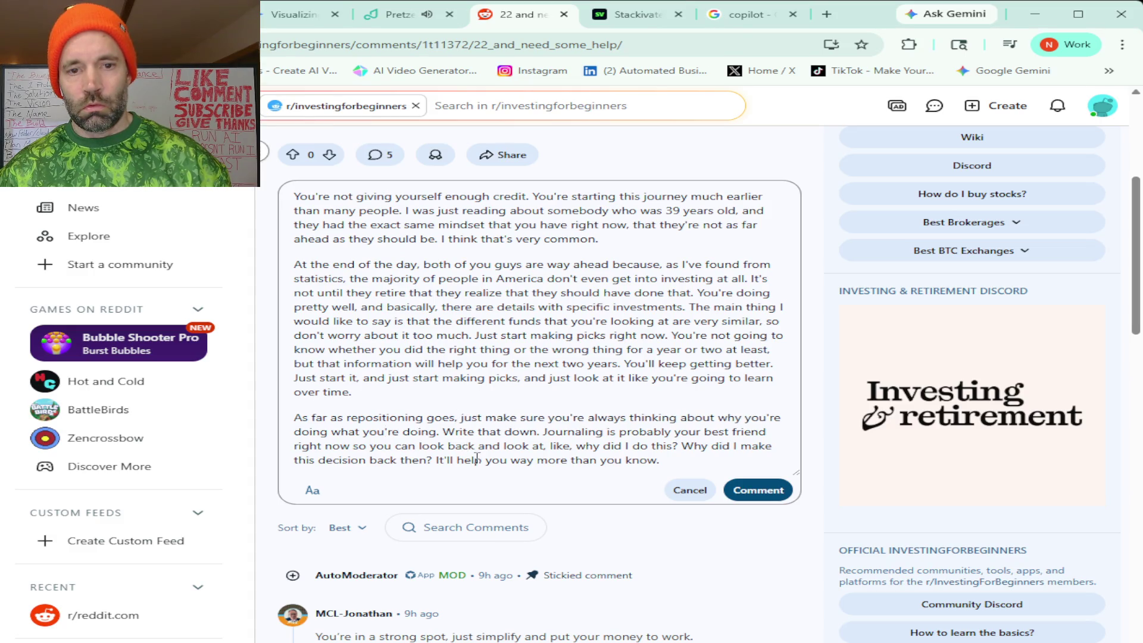
click(352, 446)
text(,)
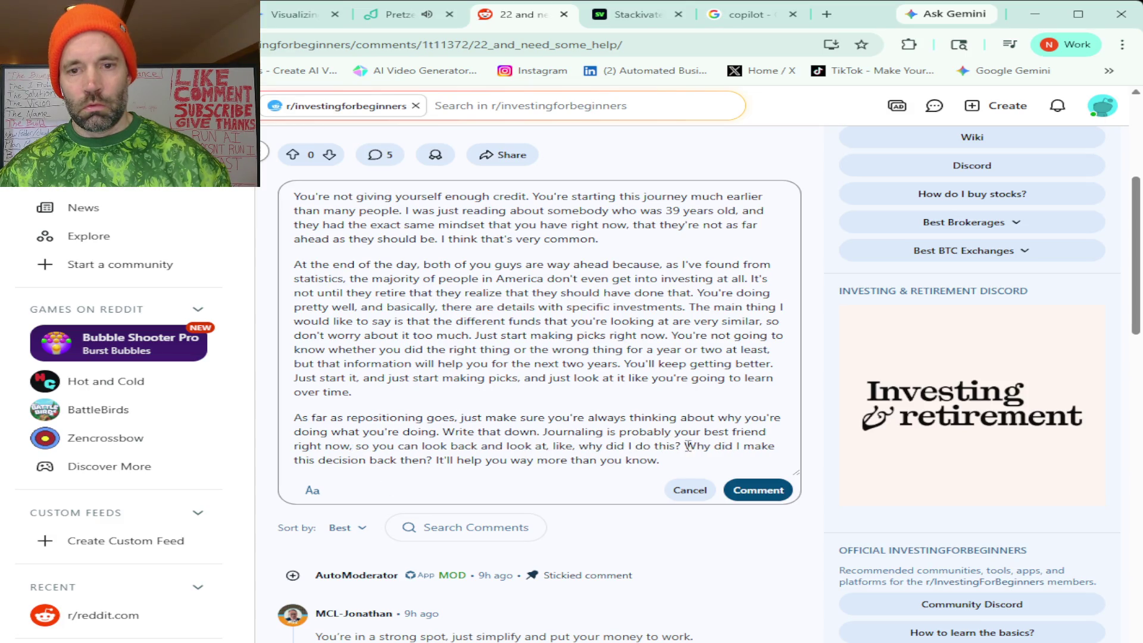
Review the finished reply and post it as a comment on the thread.
scroll(486, 403, down, 1)
scroll(486, 402, up, 2)
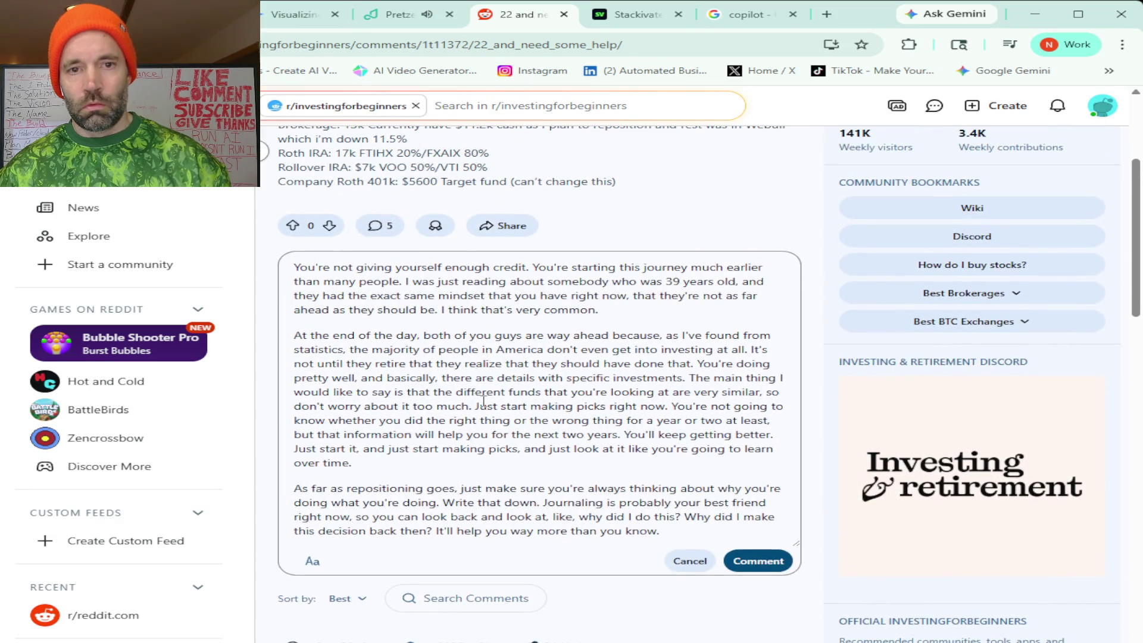
scroll(484, 403, down, 3)
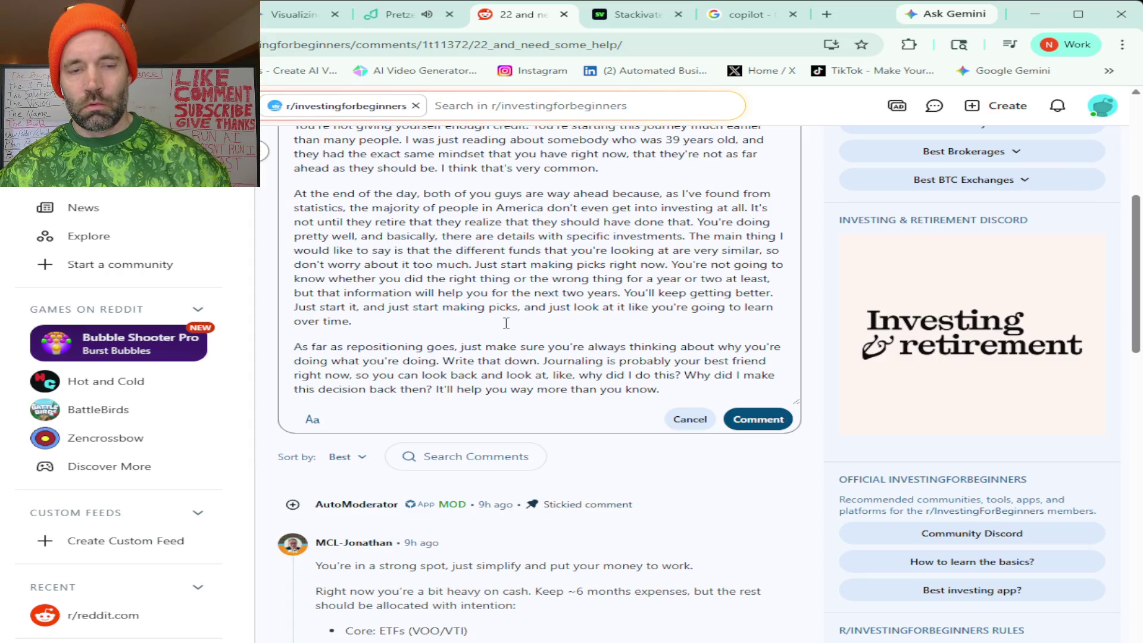
scroll(506, 323, up, 3)
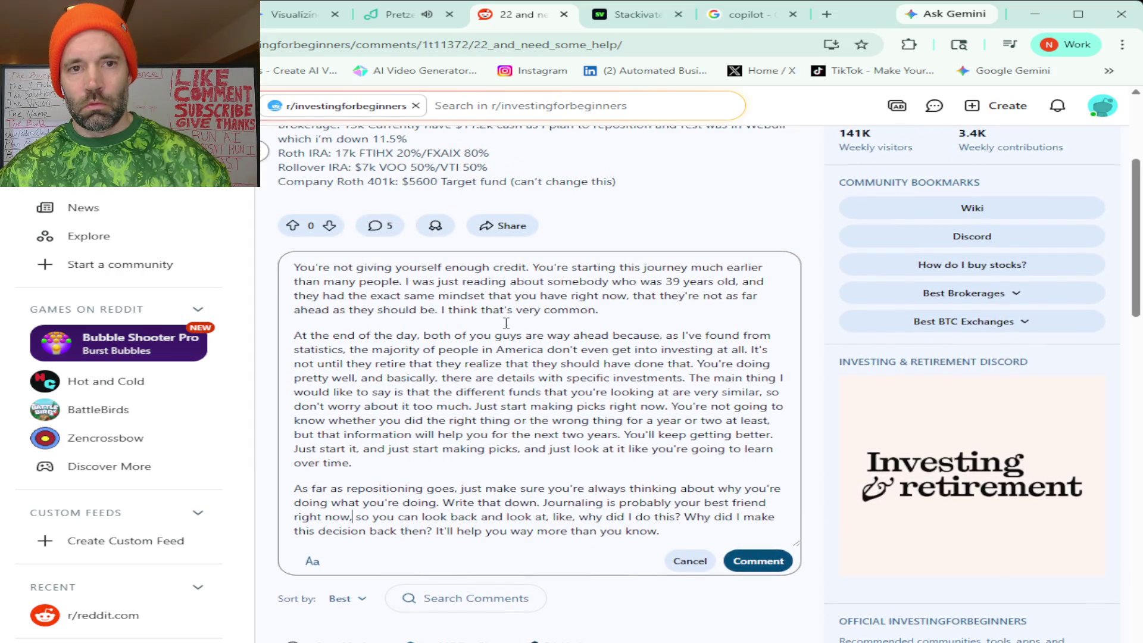
scroll(506, 323, up, 1)
scroll(506, 323, down, 3)
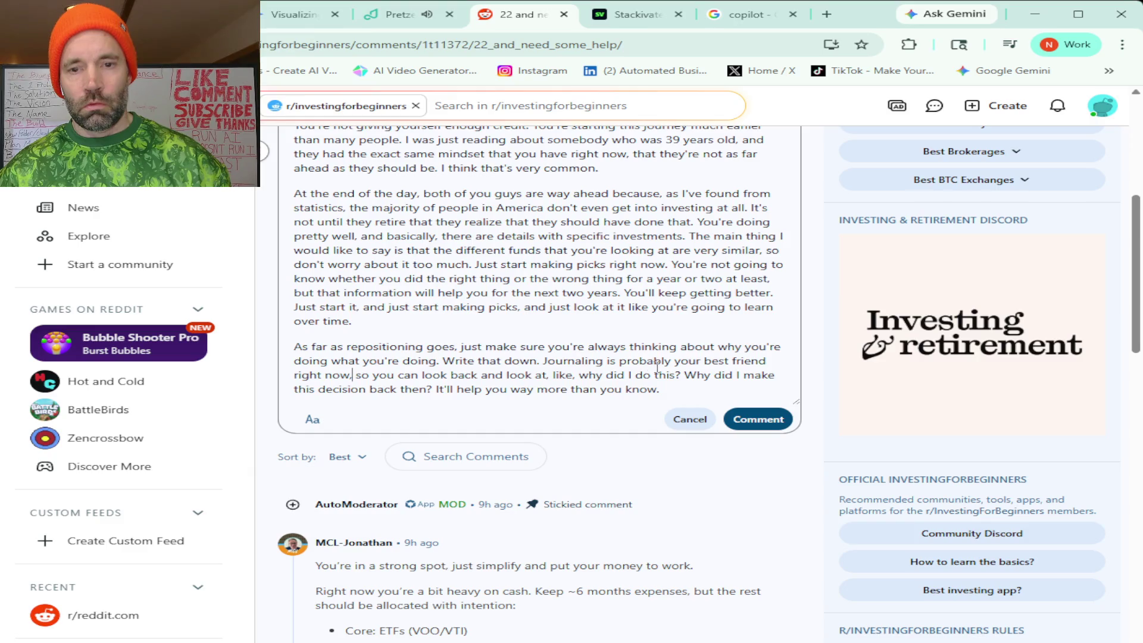
click(769, 424)
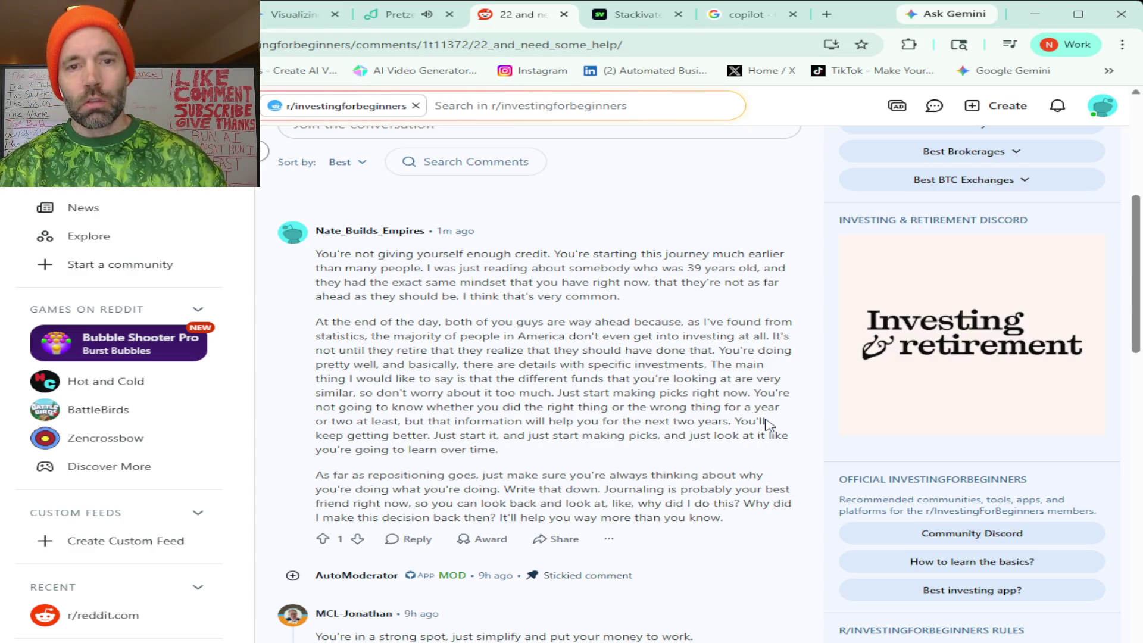
Go back to the search results and reopen the '22 and need some help' post.
key(alt+Left)
click(511, 383)
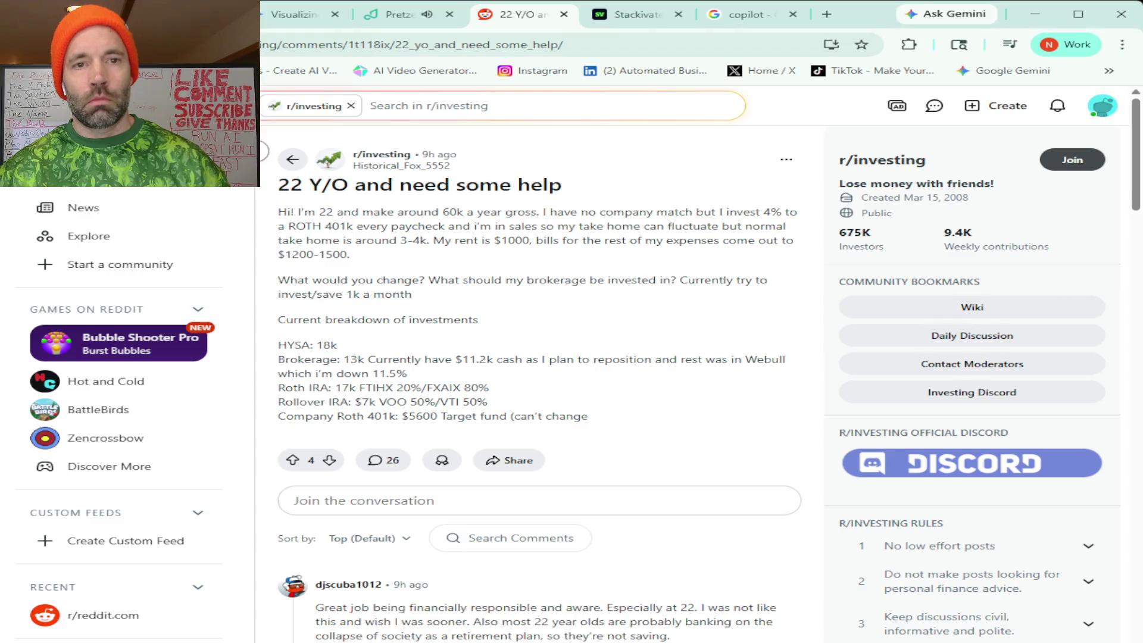
key(alt+Left)
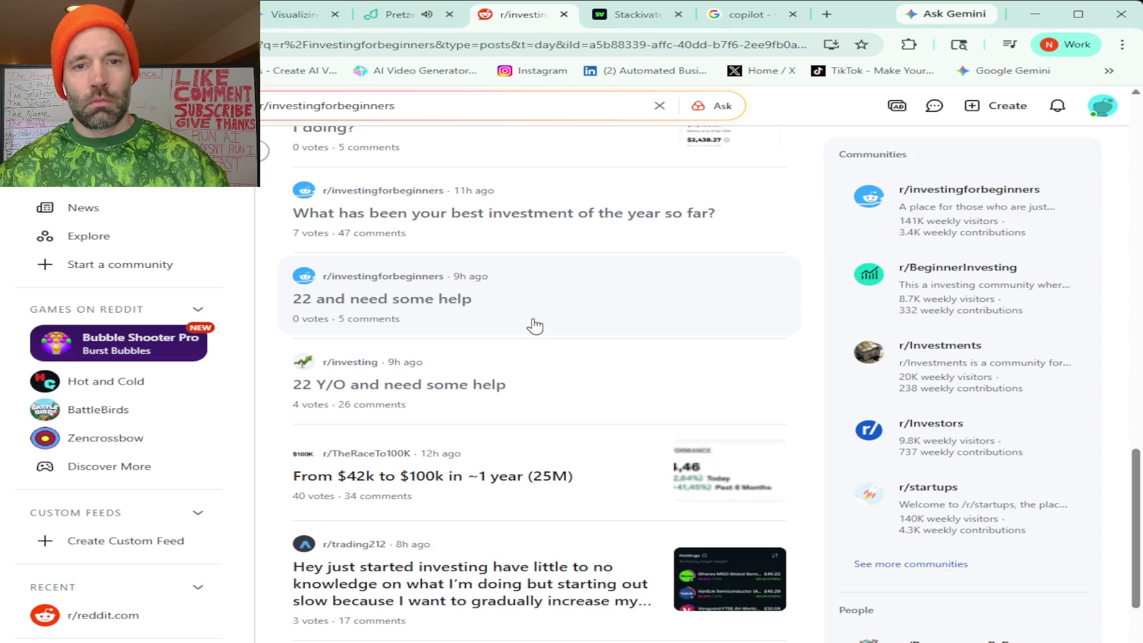
click(444, 307)
Select the posted reply's text, then return to the search results and scroll down the list.
scroll(462, 339, down, 5)
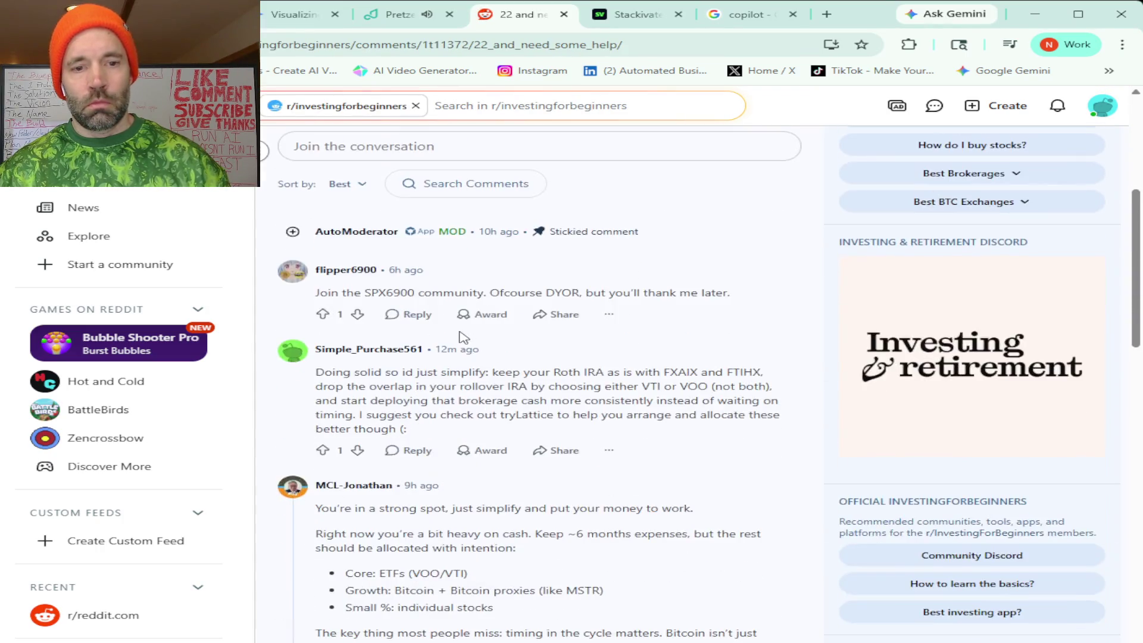
scroll(461, 339, down, 12)
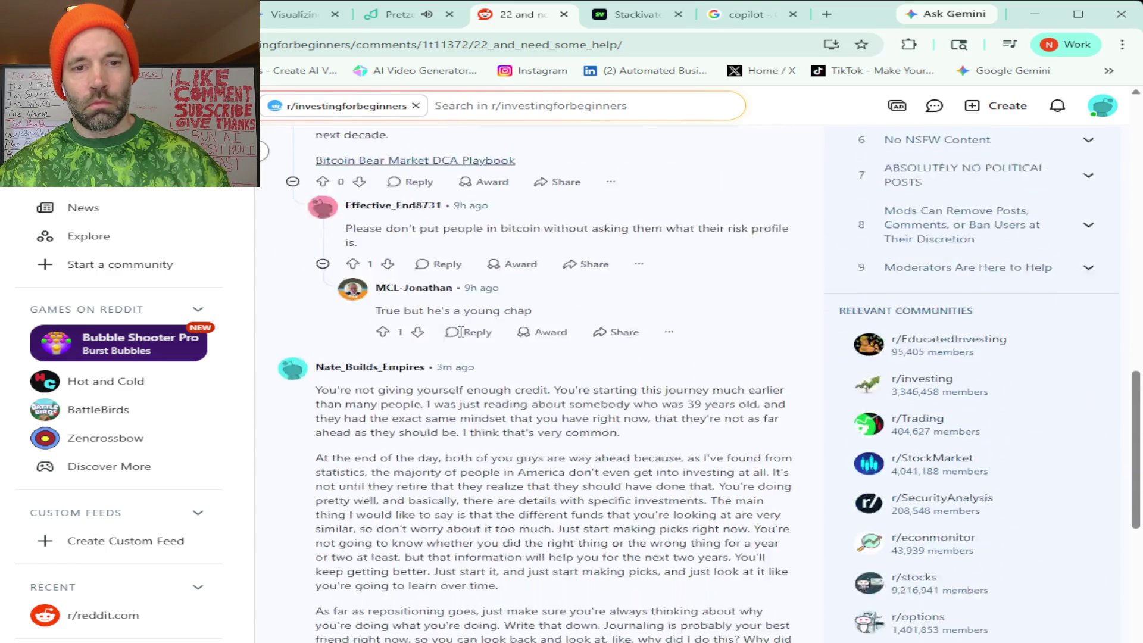
mouse_move(316, 314)
mouse_down()
mouse_move(381, 398)
mouse_move(707, 539)
mouse_move(749, 585)
mouse_up()
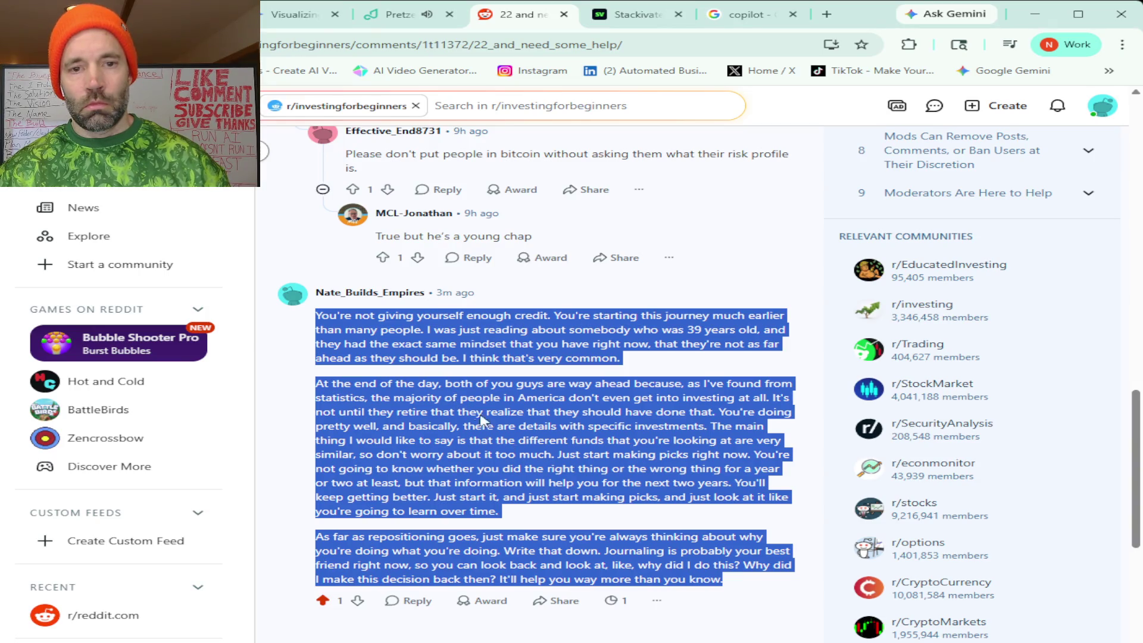
key(alt+Left)
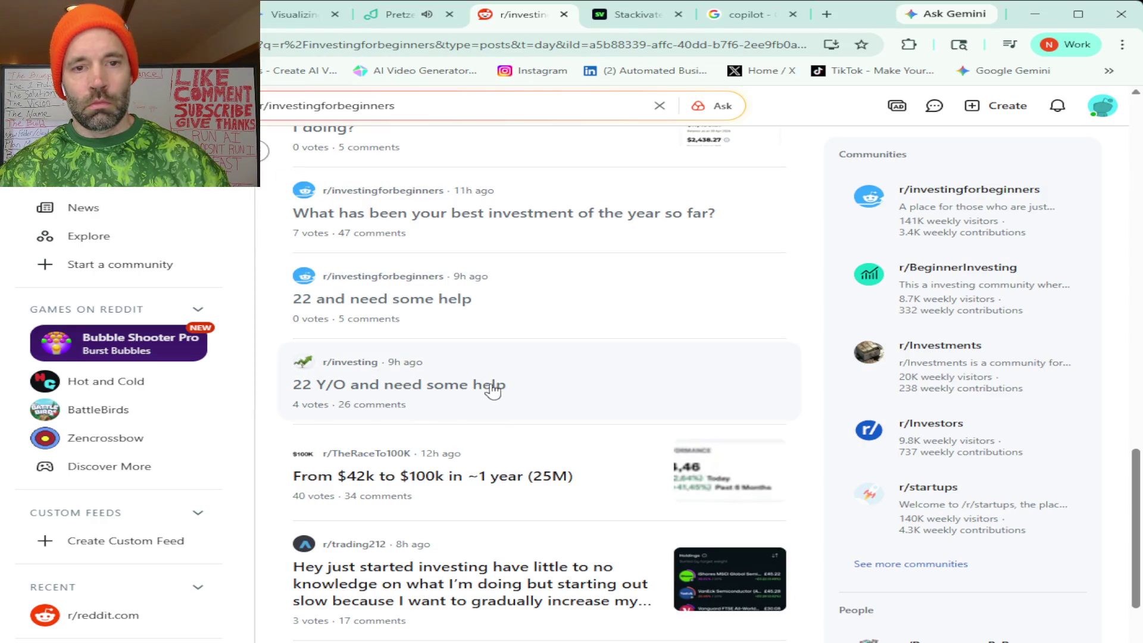
scroll(581, 365, down, 2)
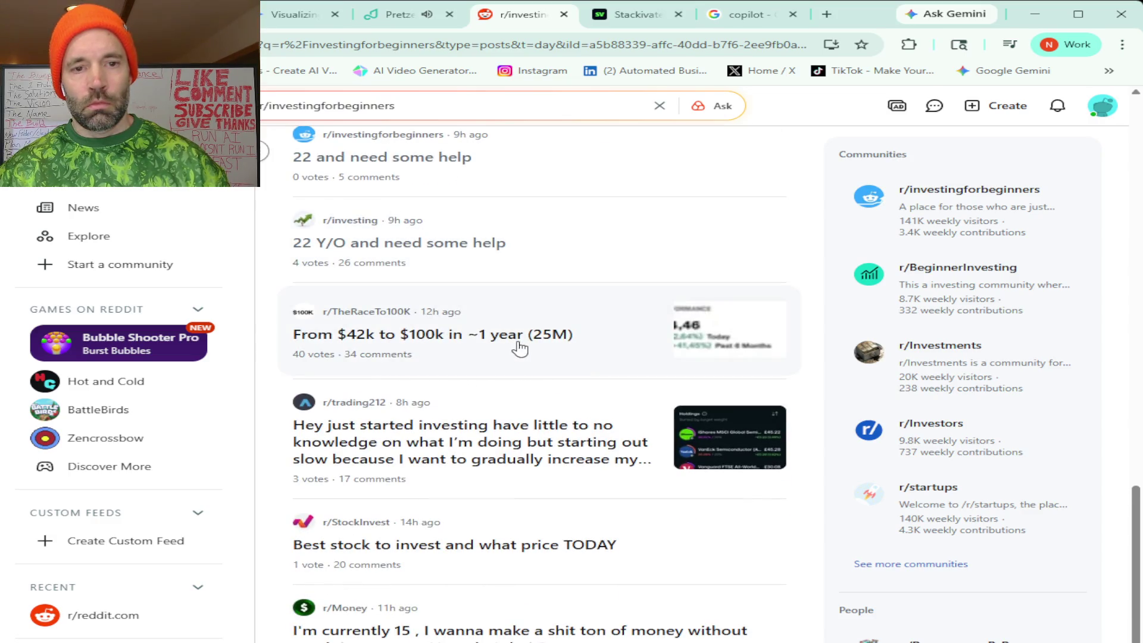
scroll(520, 349, down, 1)
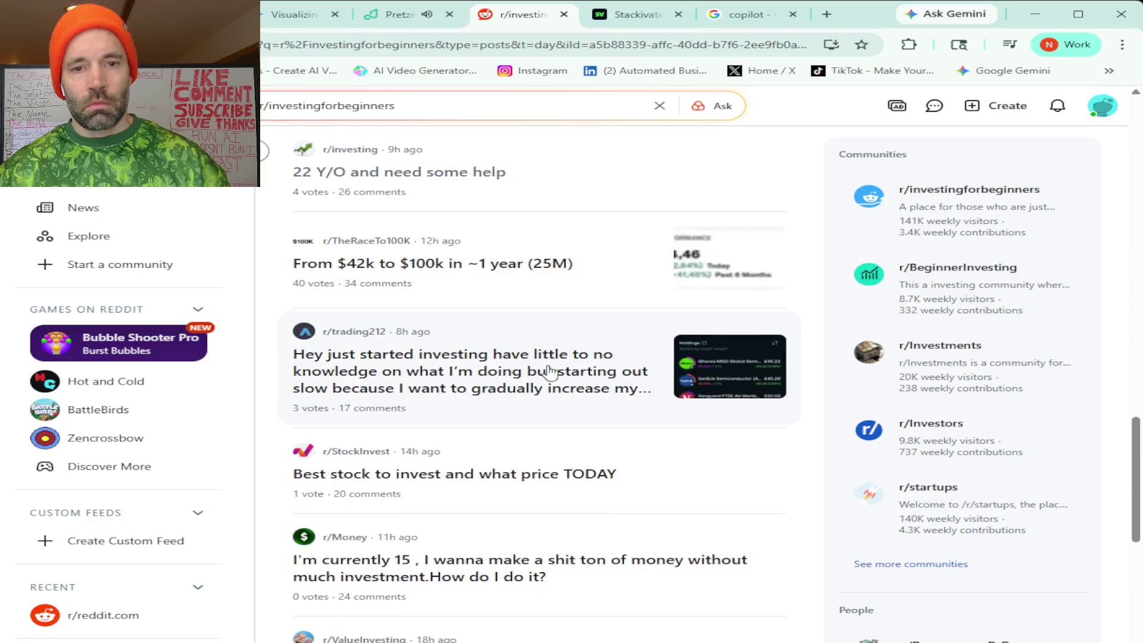
click(533, 373)
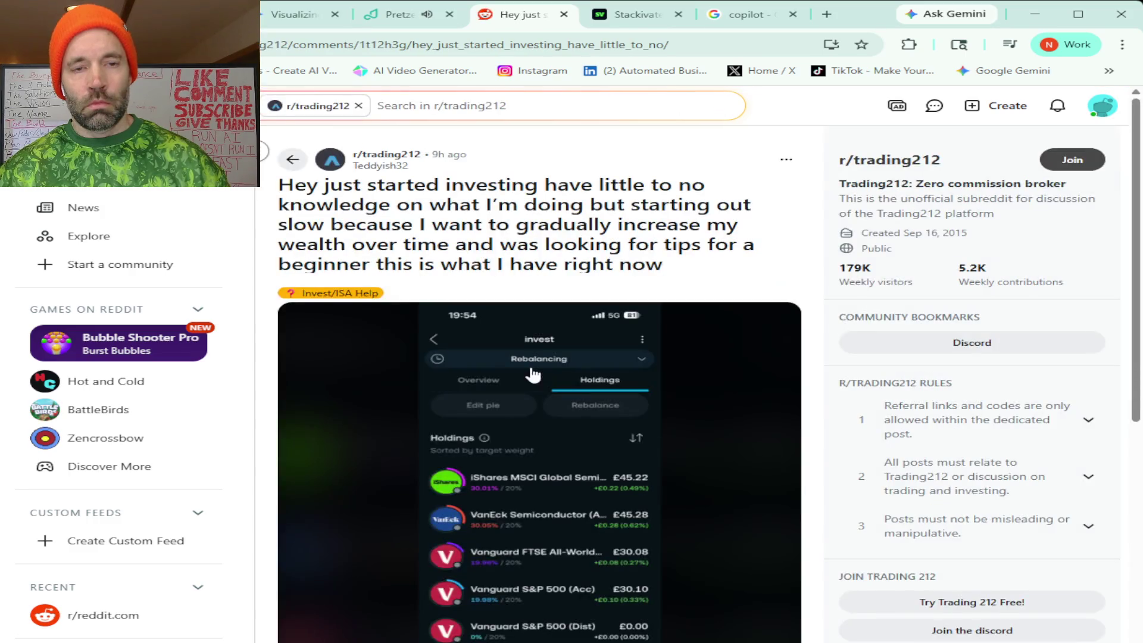
scroll(787, 334, down, 6)
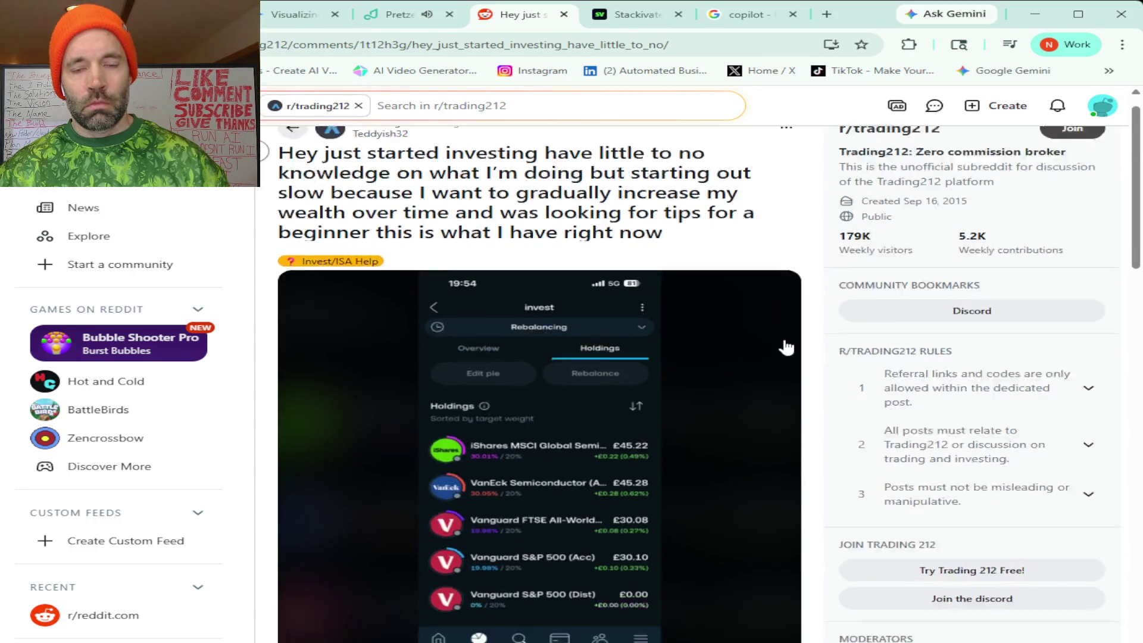
scroll(787, 346, up, 6)
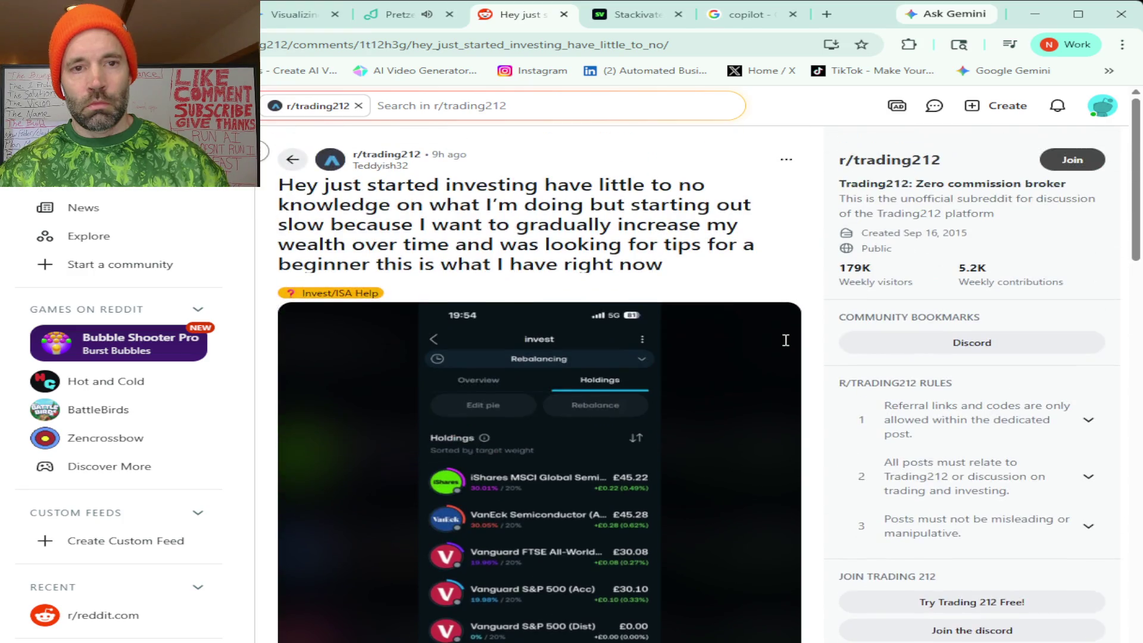
scroll(785, 346, down, 6)
scroll(786, 347, up, 6)
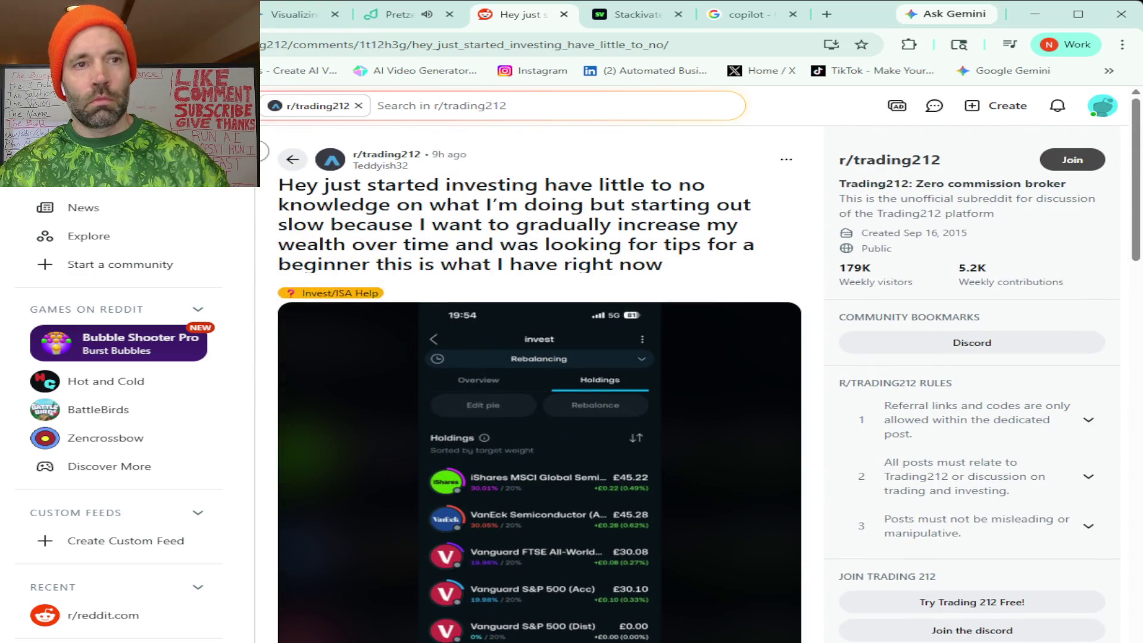
key(alt+Left)
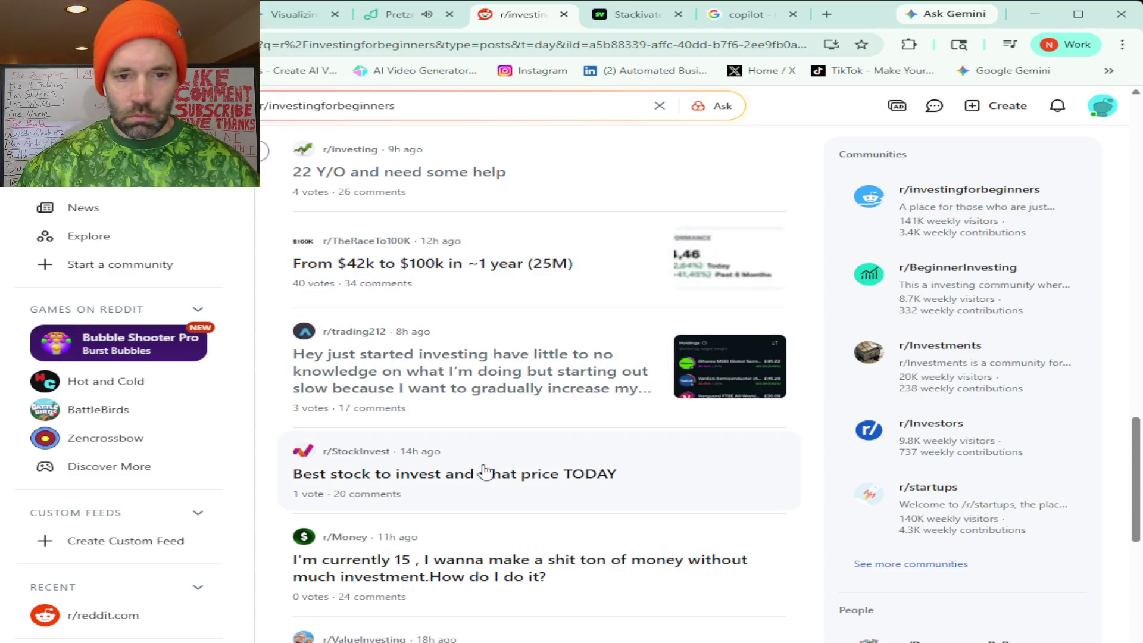
scroll(497, 452, down, 3)
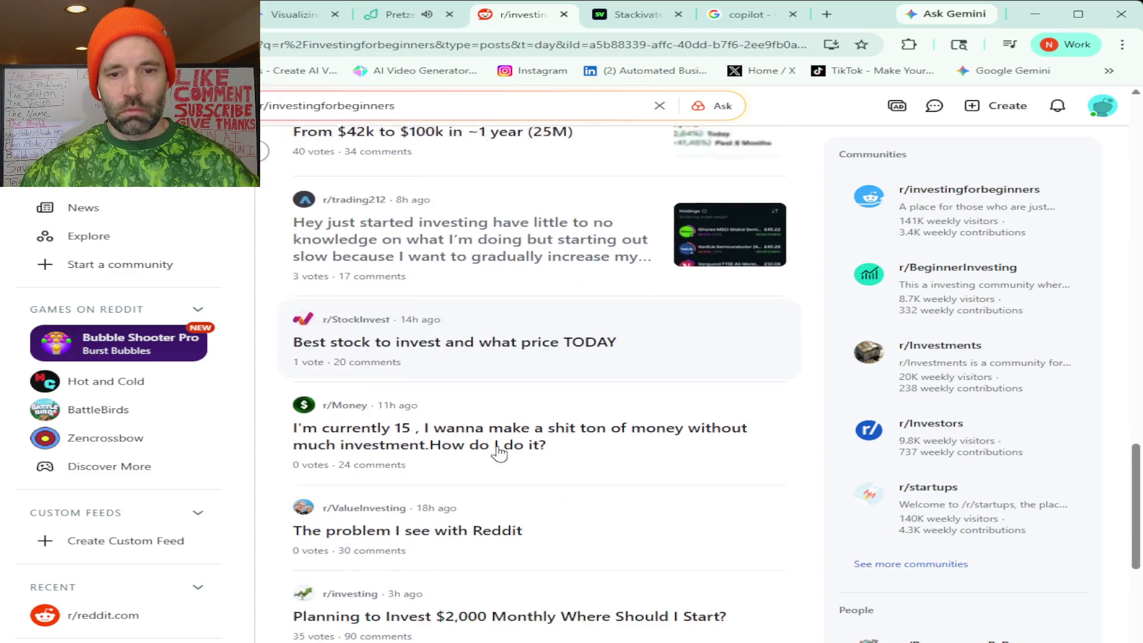
scroll(499, 454, down, 1)
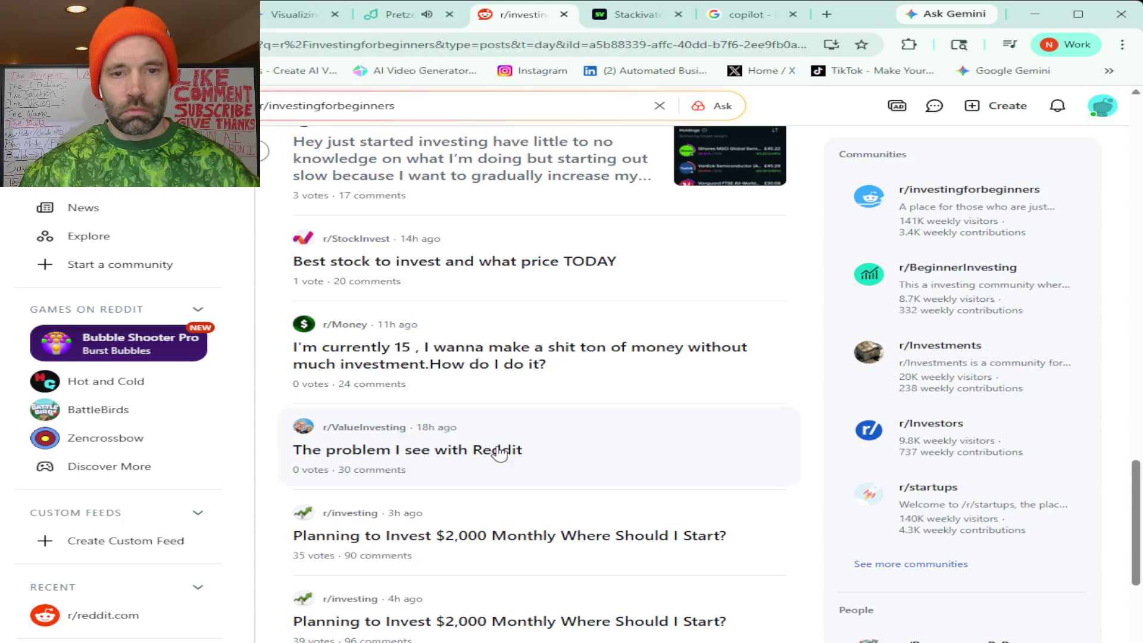
scroll(499, 453, down, 1)
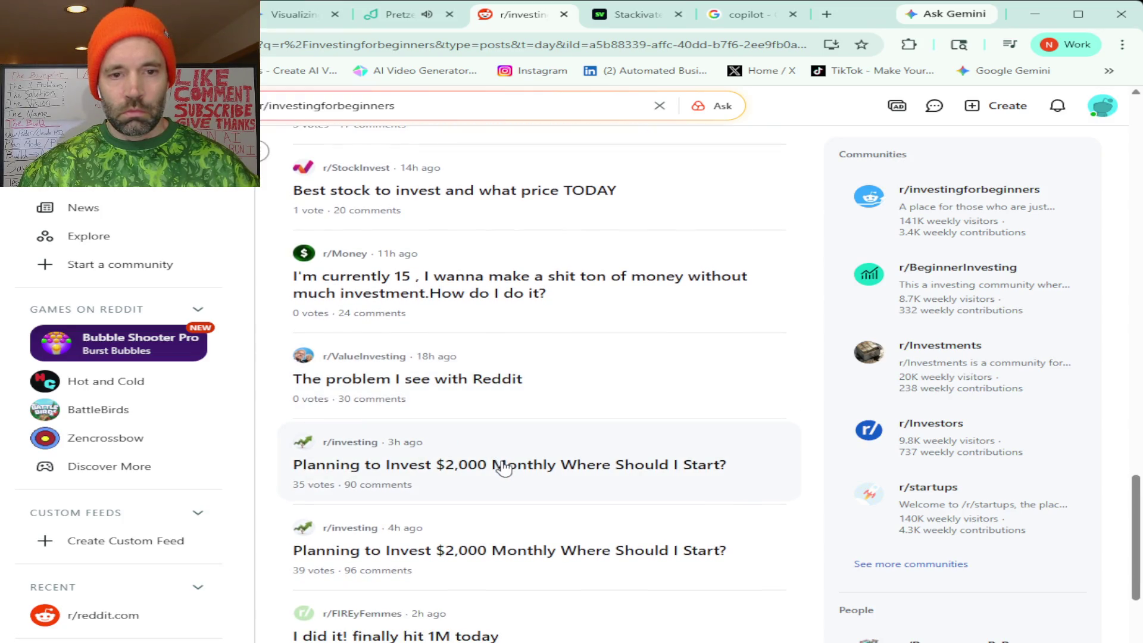
Open 'Planning to Invest $2,000 Monthly Where Should I Start?', select its text, and return to Claude.
click(504, 467)
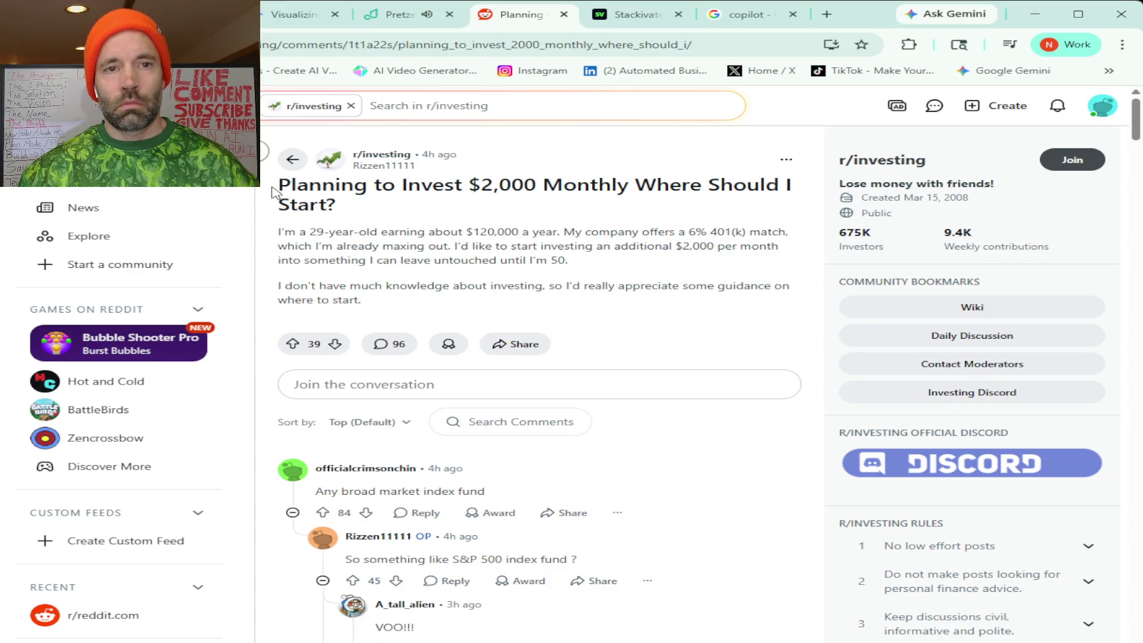
drag(275, 184, 536, 640)
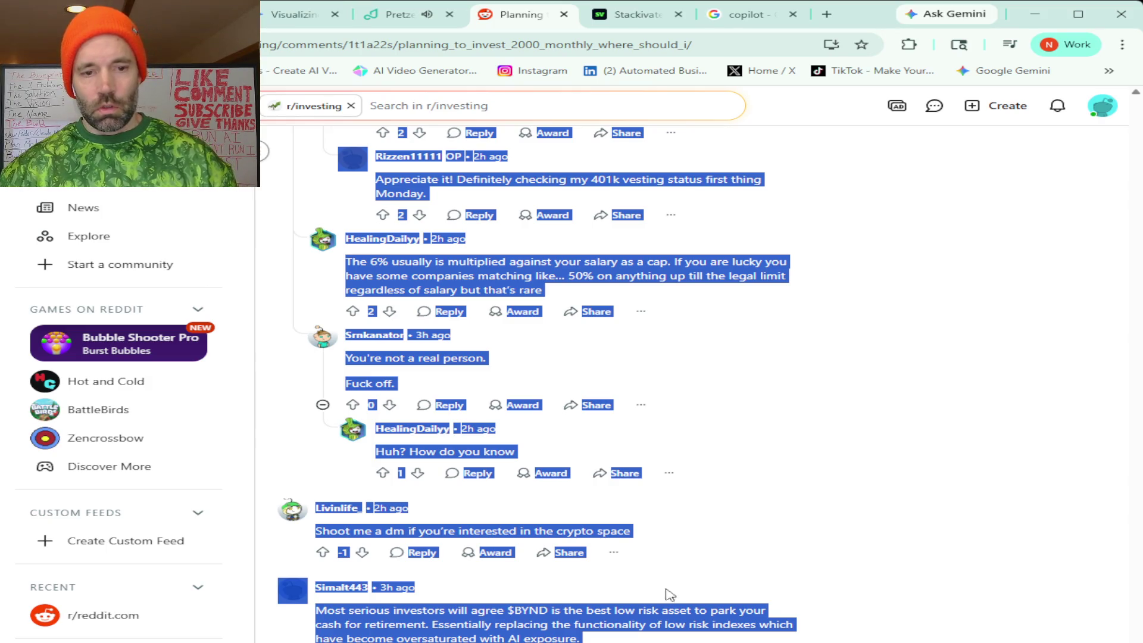
scroll(769, 526, up, 15)
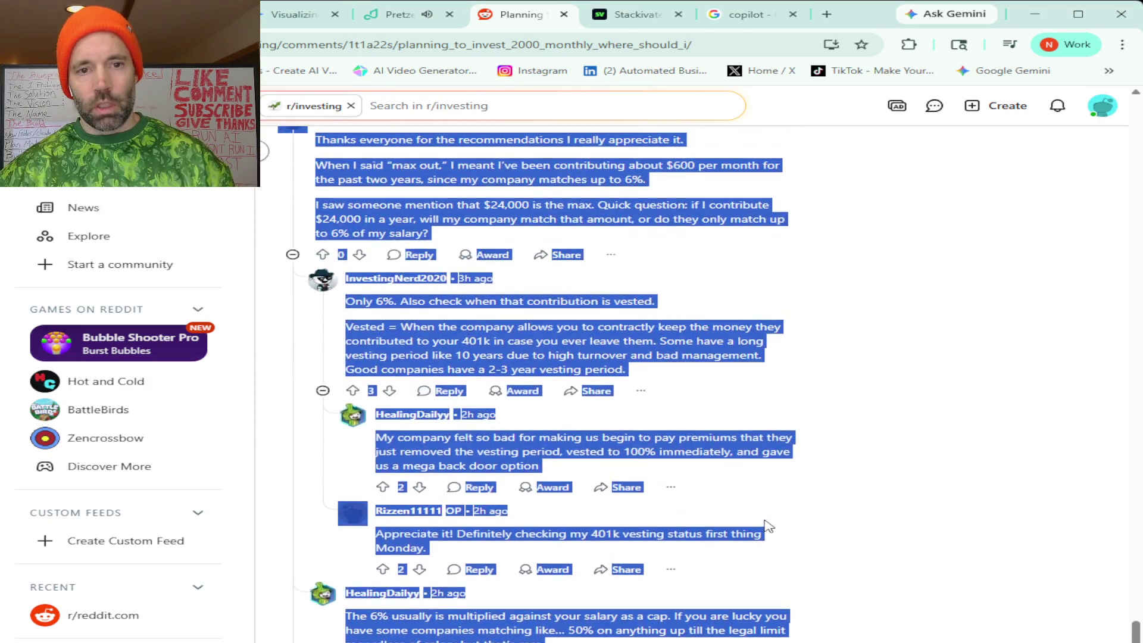
scroll(769, 526, up, 15)
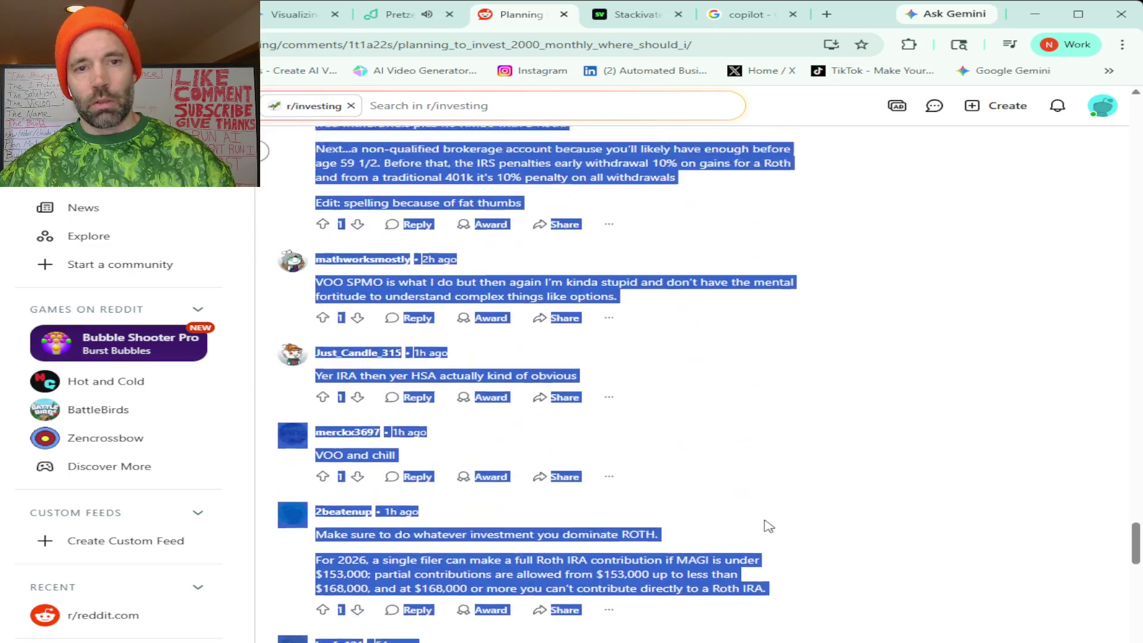
scroll(769, 527, up, 15)
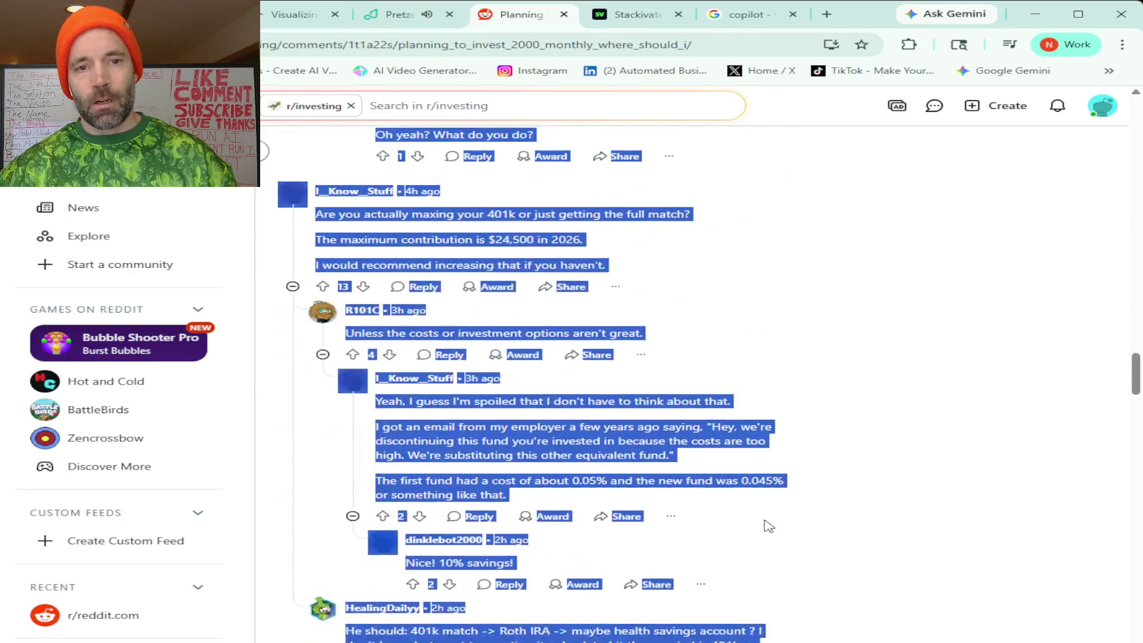
scroll(768, 526, up, 15)
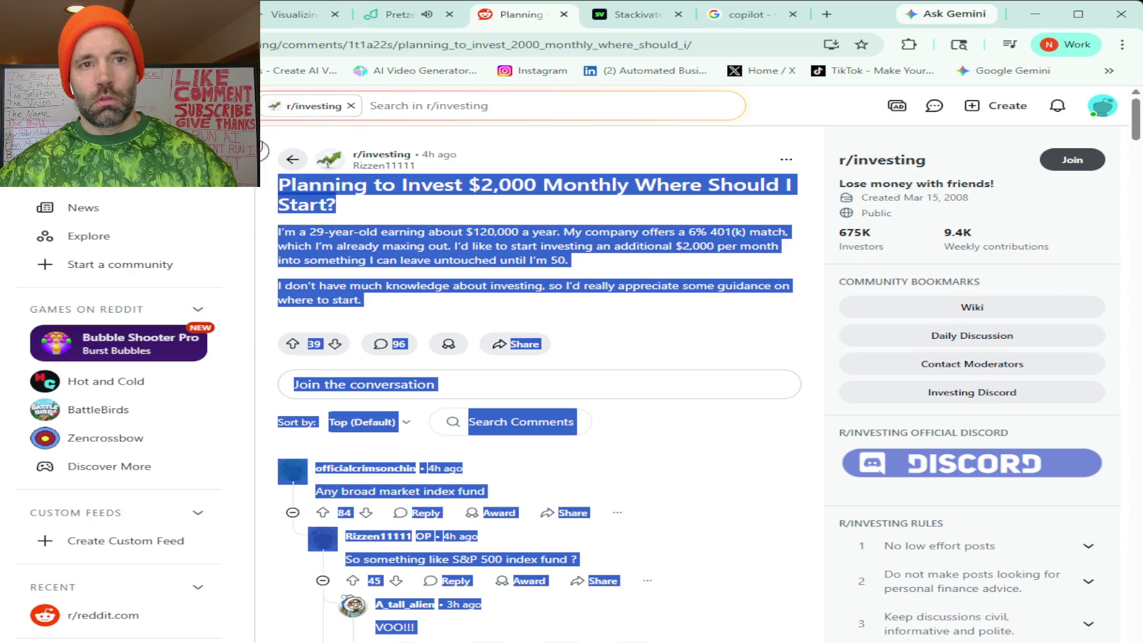
key(ctrl+shift+Tab)
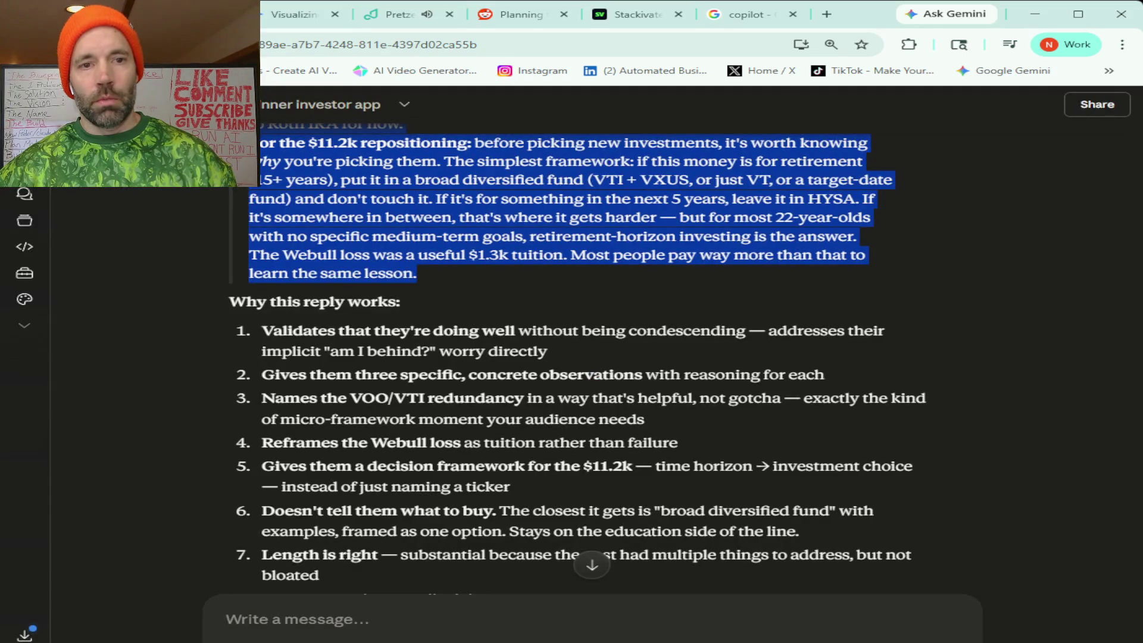
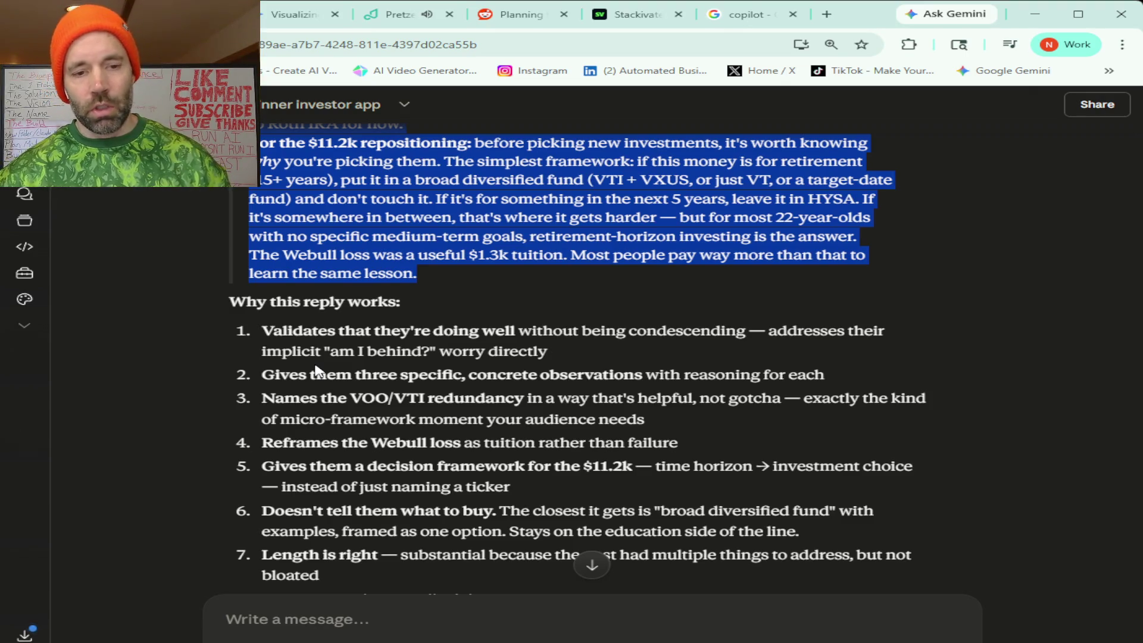
Paste the copied Reddit post about investing $2,000 monthly into Claude and send it.
click(307, 613)
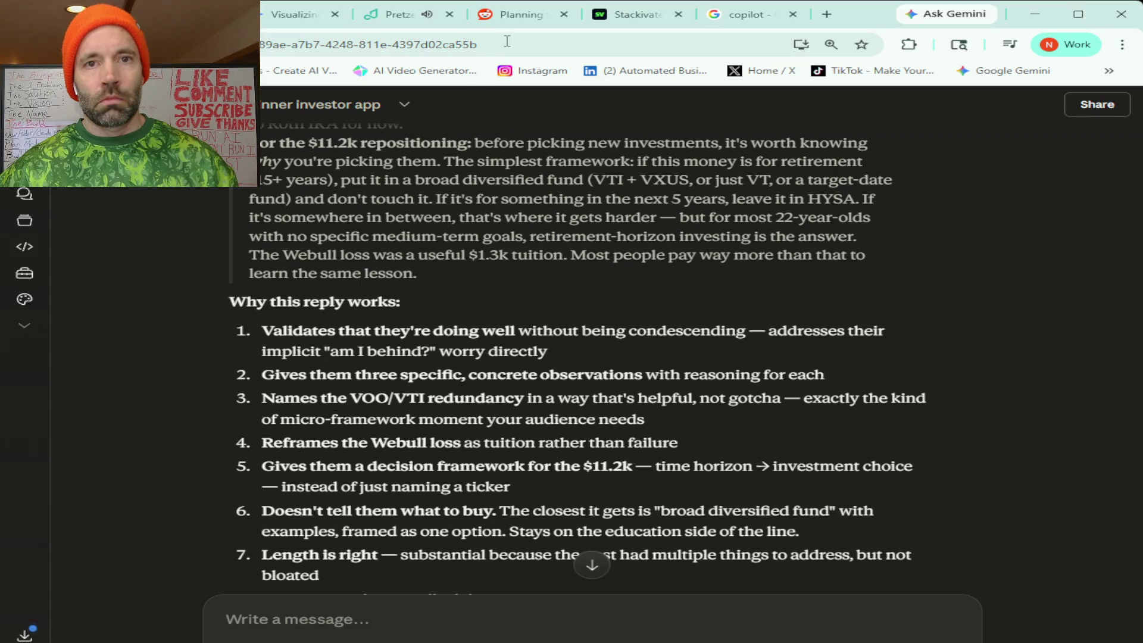
click(523, 23)
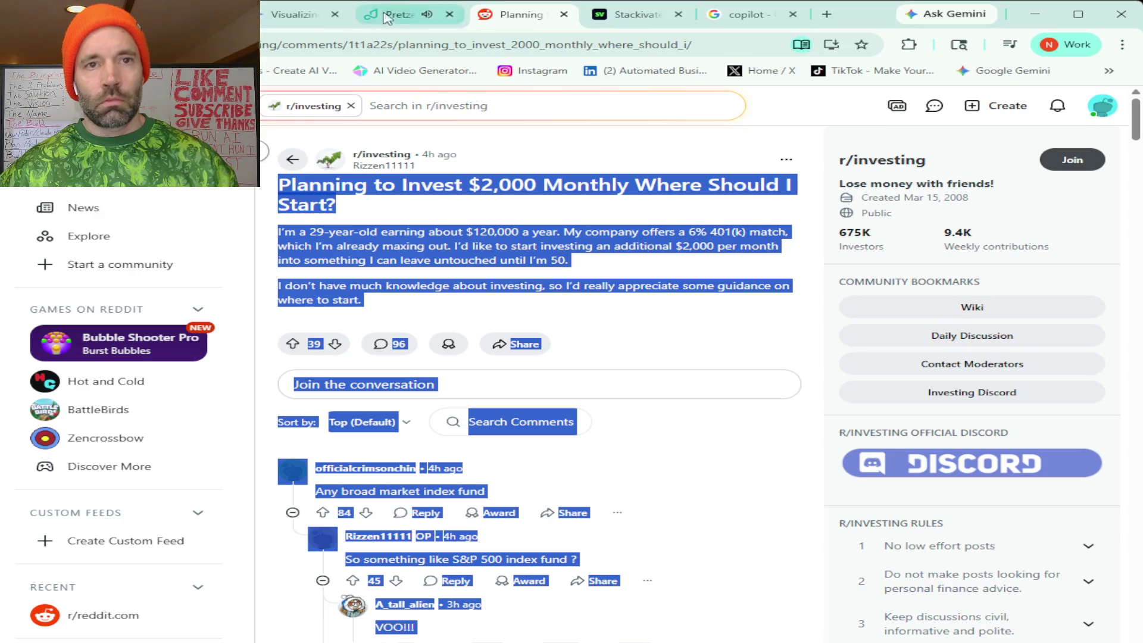
click(179, 14)
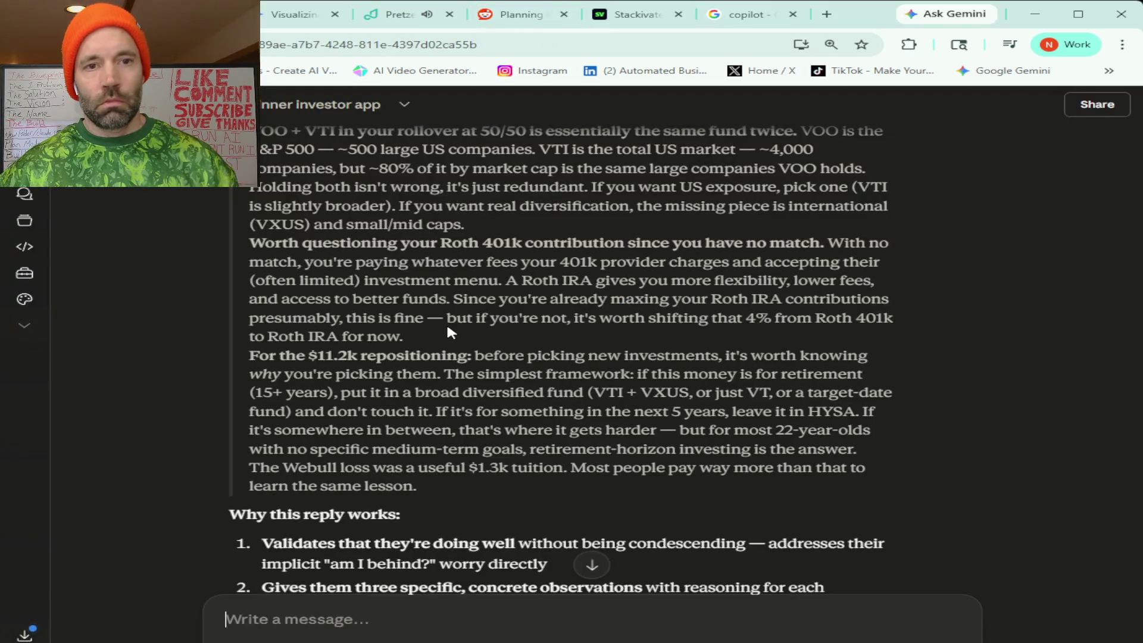
scroll(486, 324, up, 10)
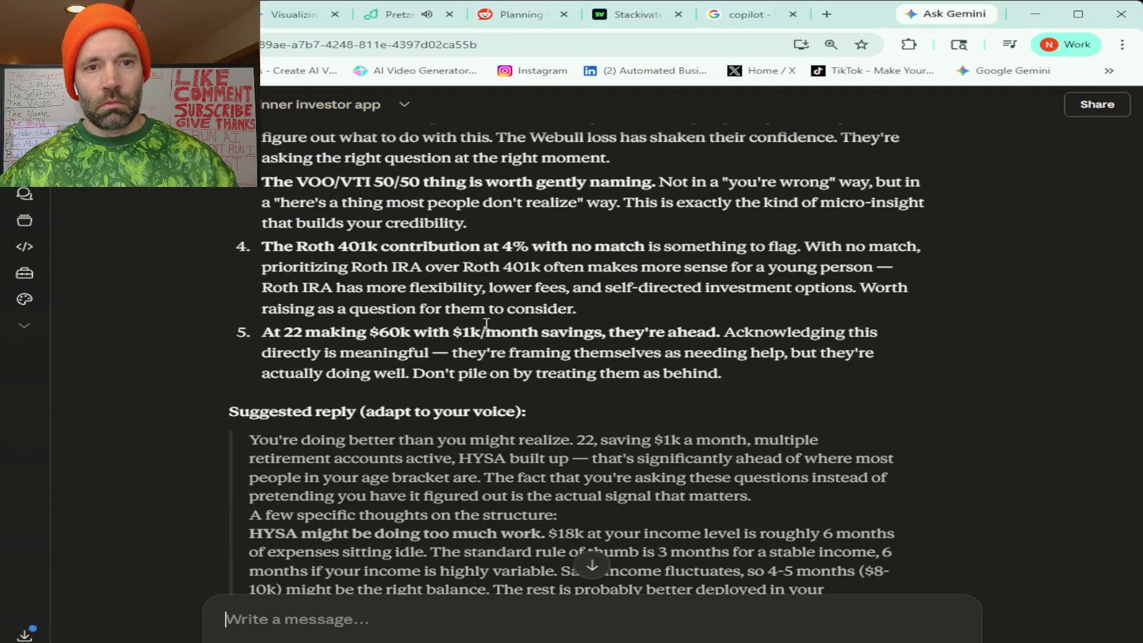
scroll(485, 324, up, 7)
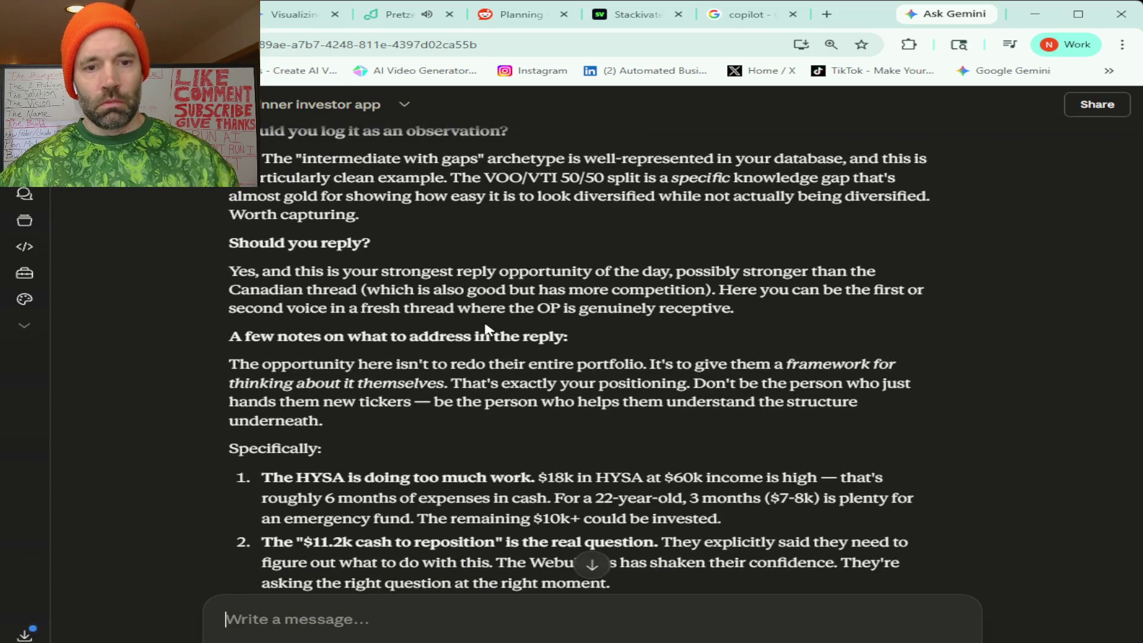
scroll(487, 328, up, 7)
scroll(486, 328, up, 4)
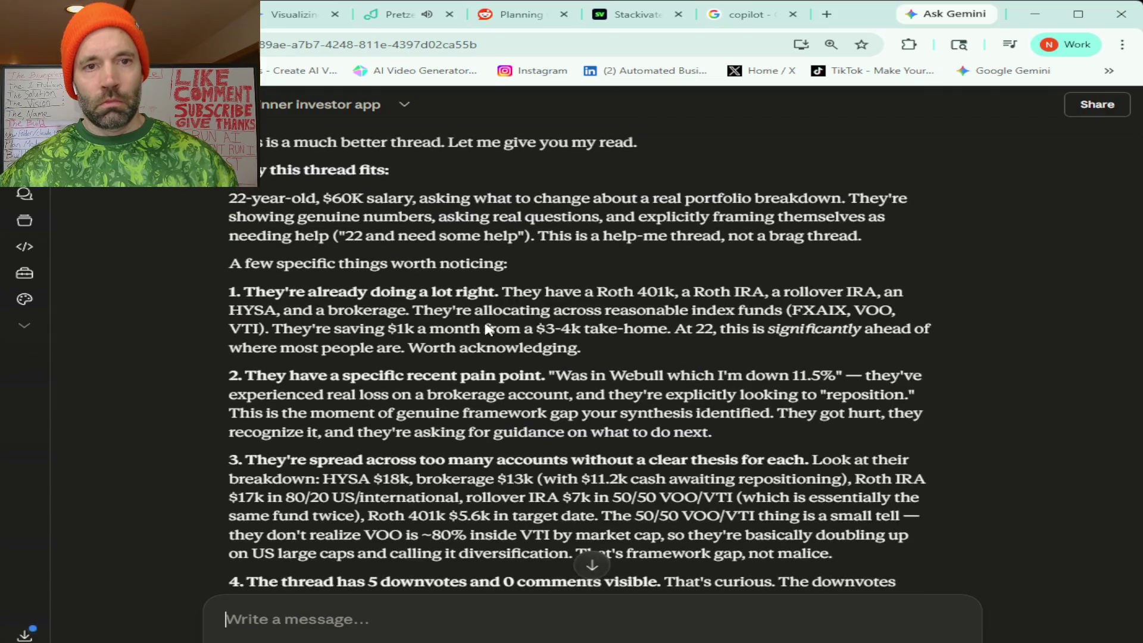
scroll(487, 329, down, 8)
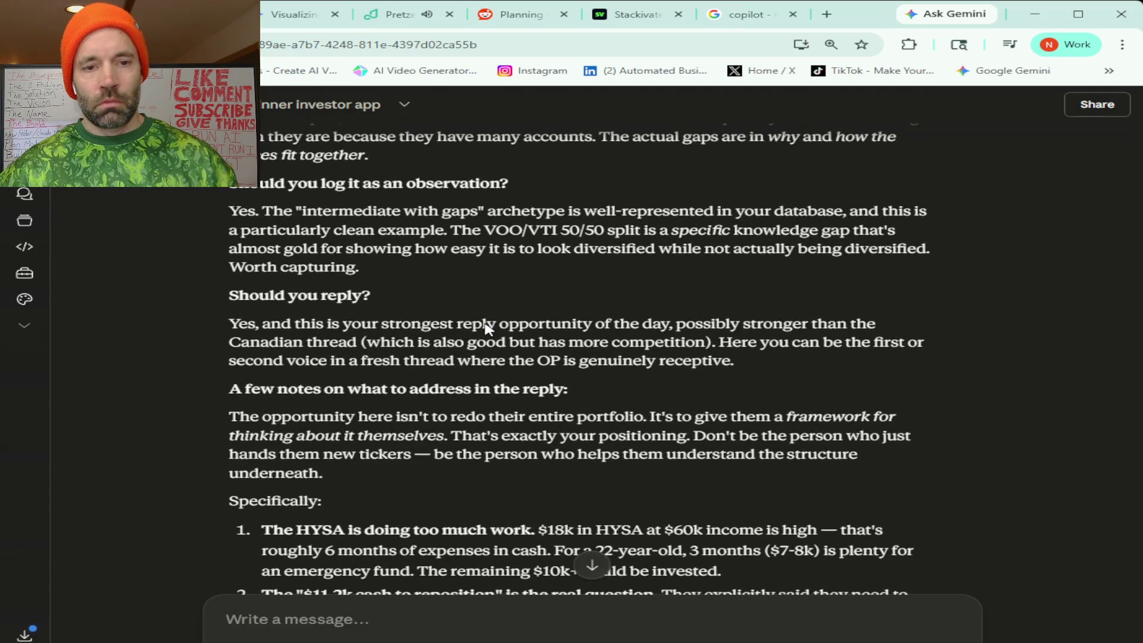
scroll(486, 328, down, 1)
scroll(487, 328, down, 10)
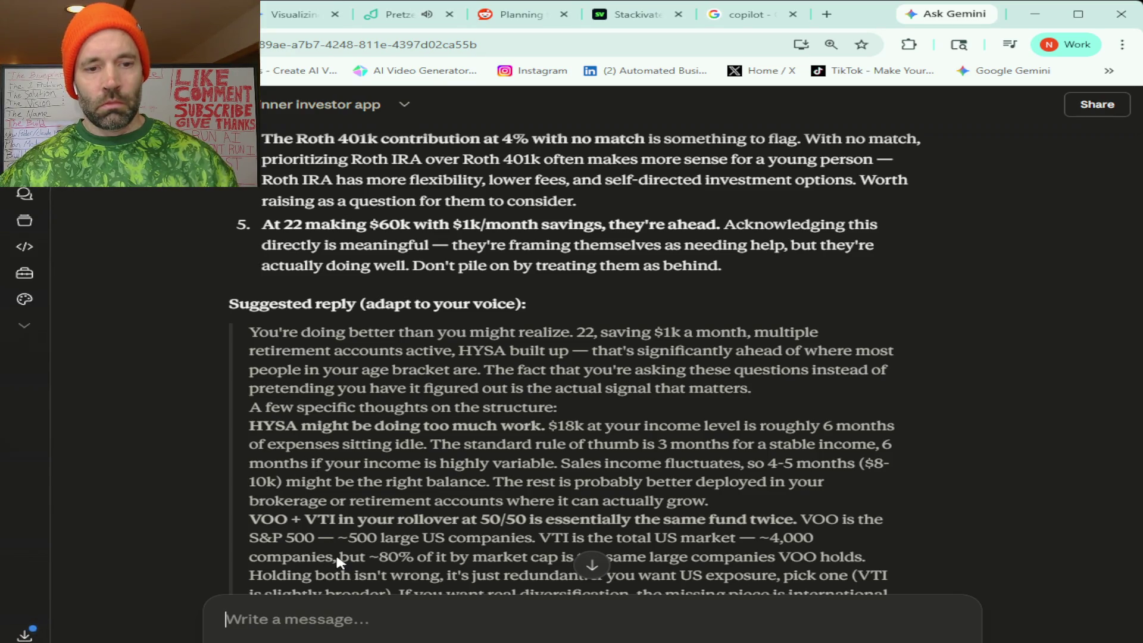
key(ctrl+v)
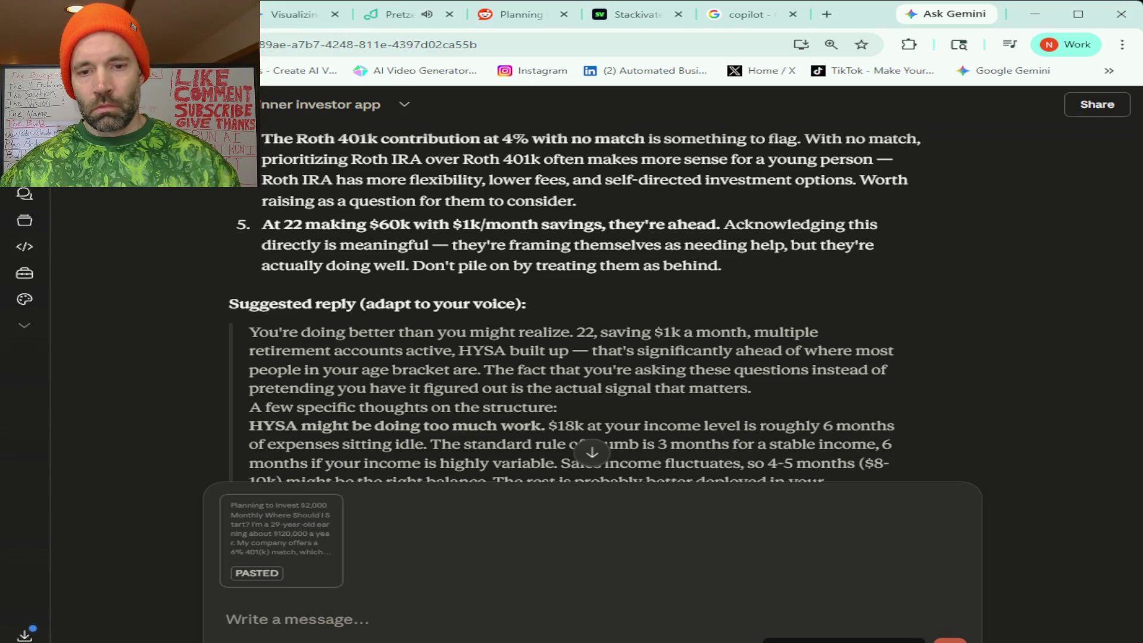
key(Return)
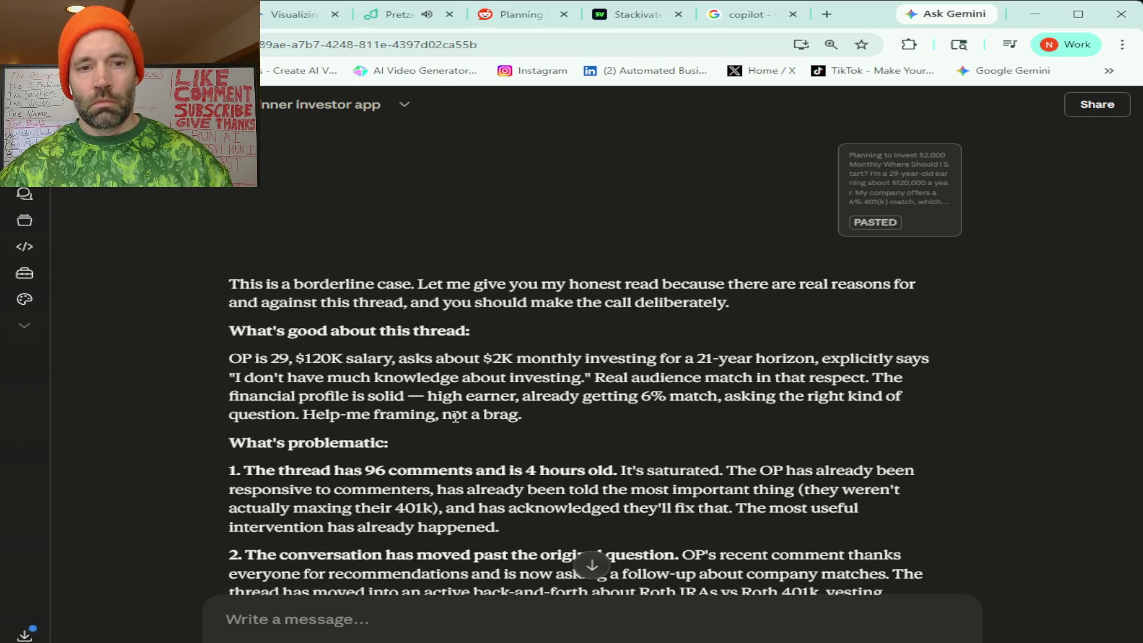
scroll(527, 393, down, 5)
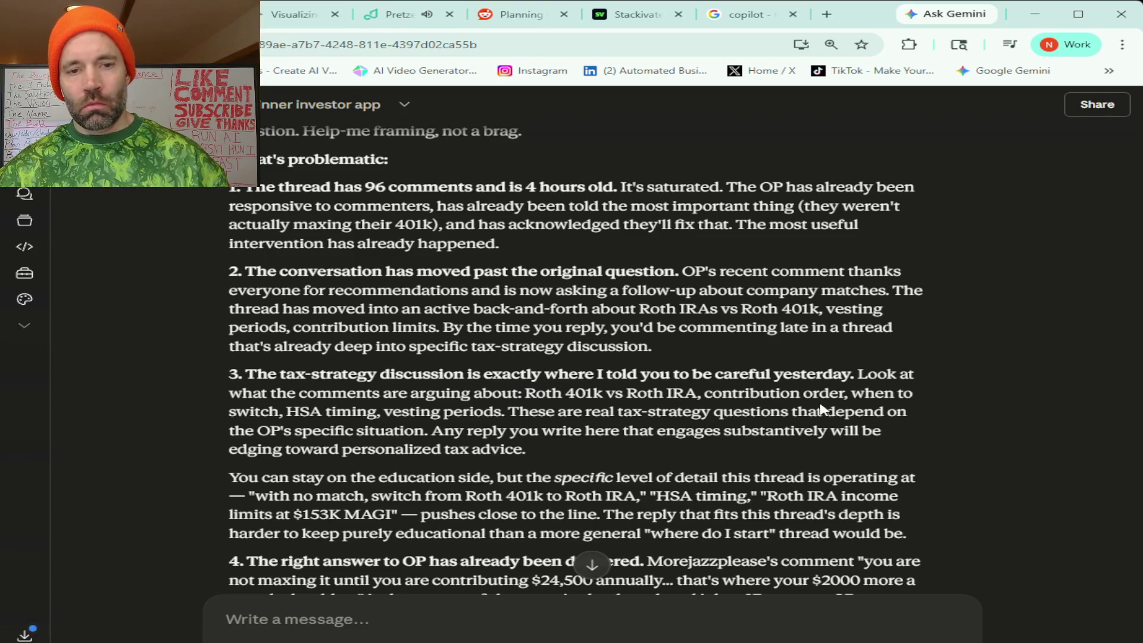
scroll(824, 405, down, 4)
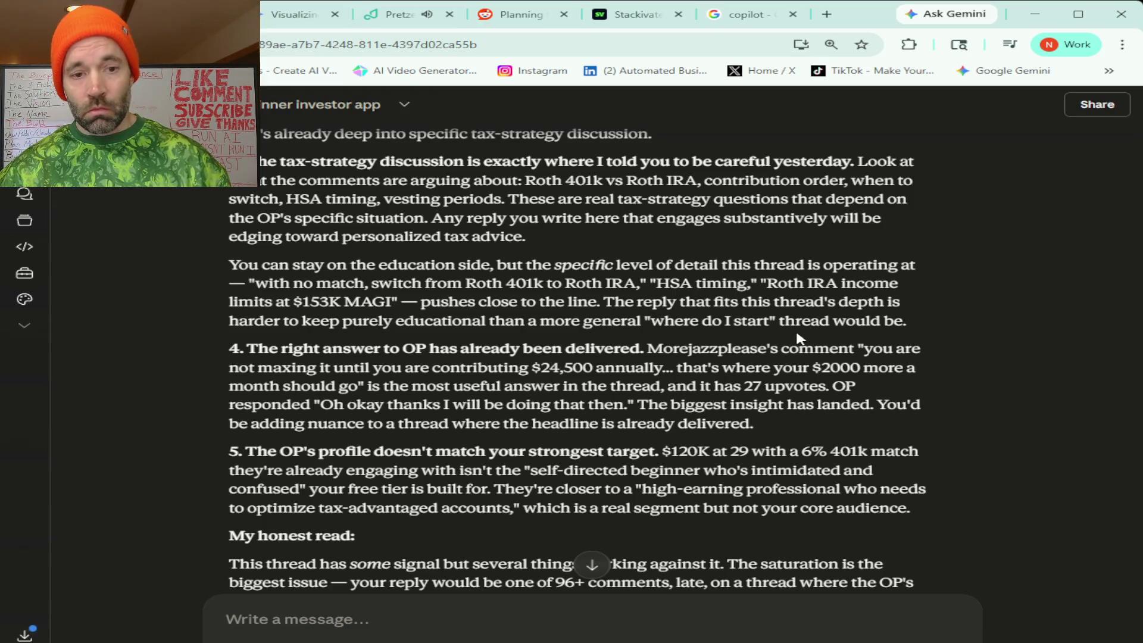
scroll(798, 338, down, 5)
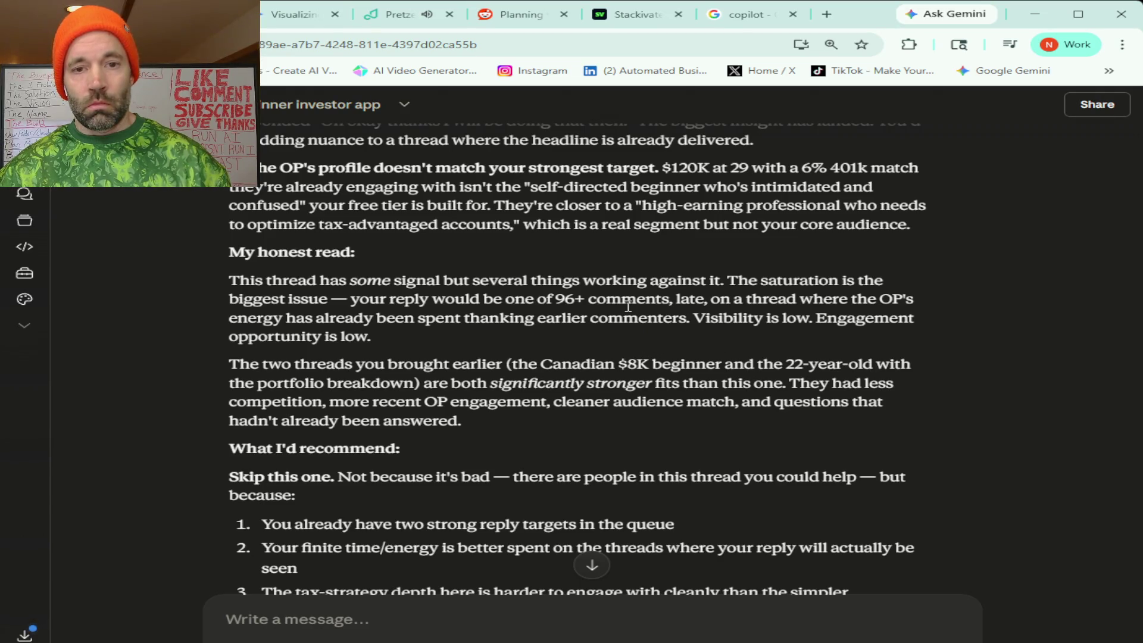
scroll(628, 306, down, 3)
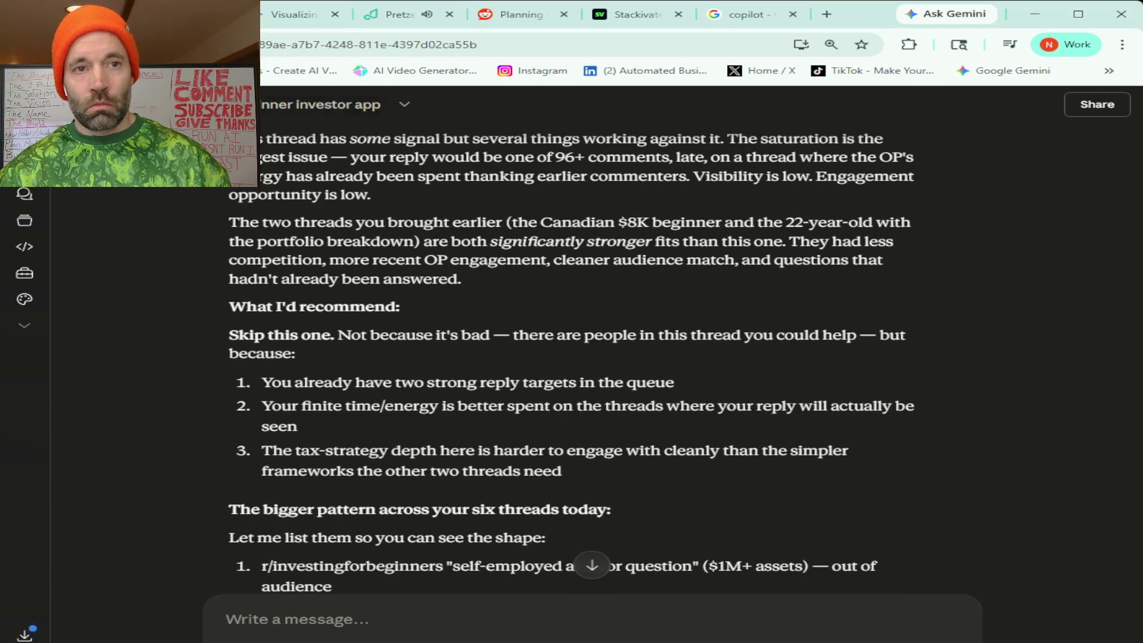
click(512, 14)
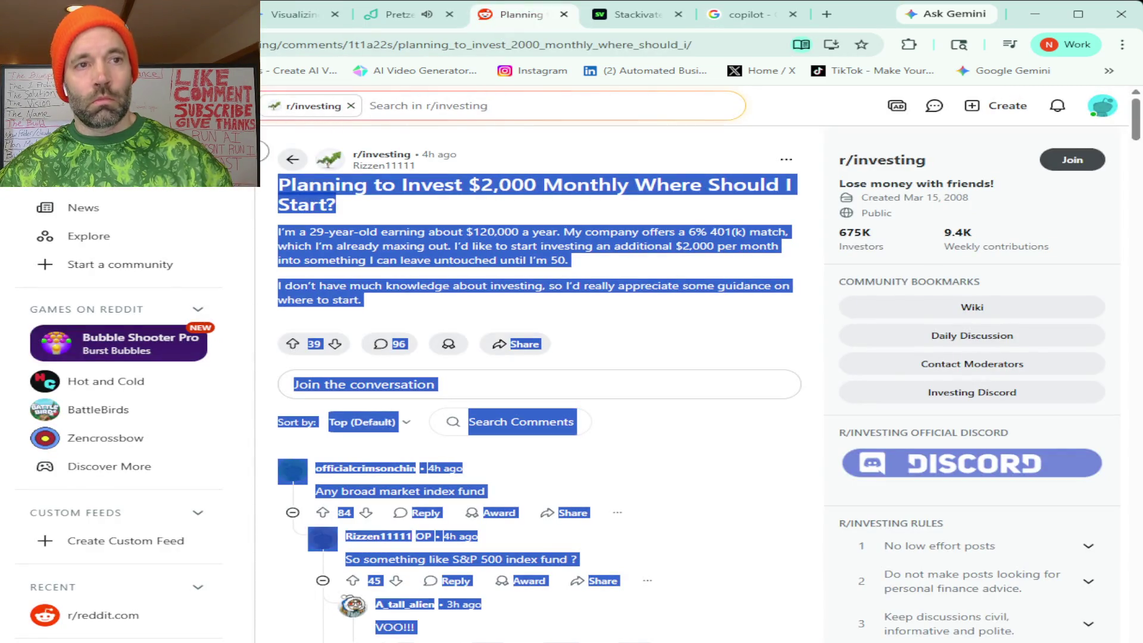
From the r/investingforbeginners results, open 'Should I invest in the market today?' and select its text.
key(alt+Left)
scroll(616, 372, down, 2)
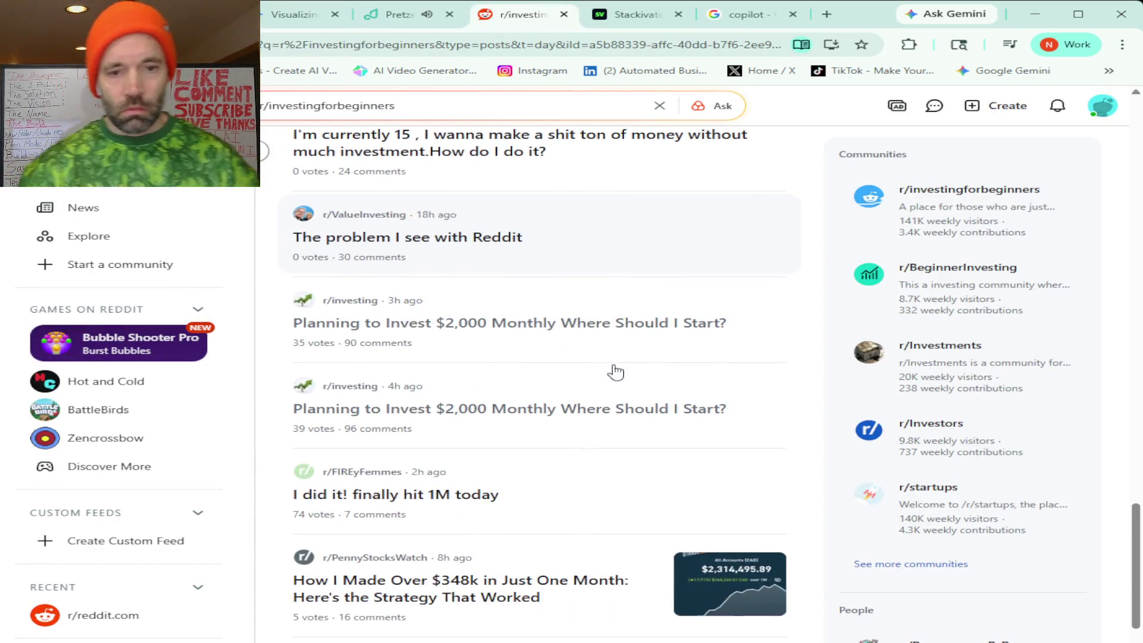
scroll(615, 371, down, 3)
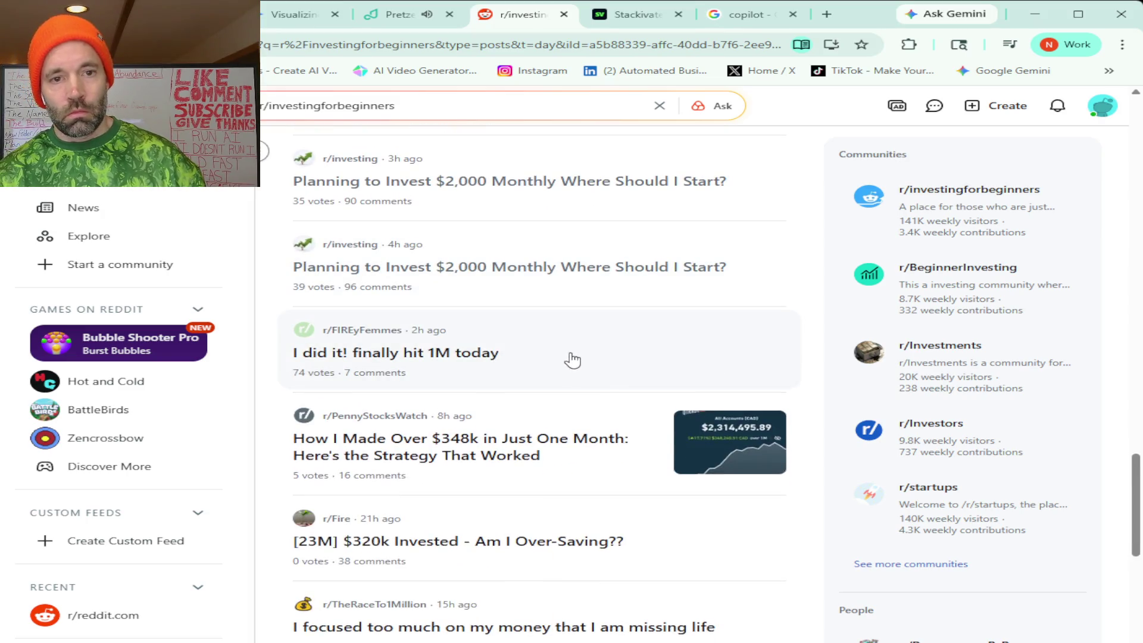
scroll(572, 359, down, 3)
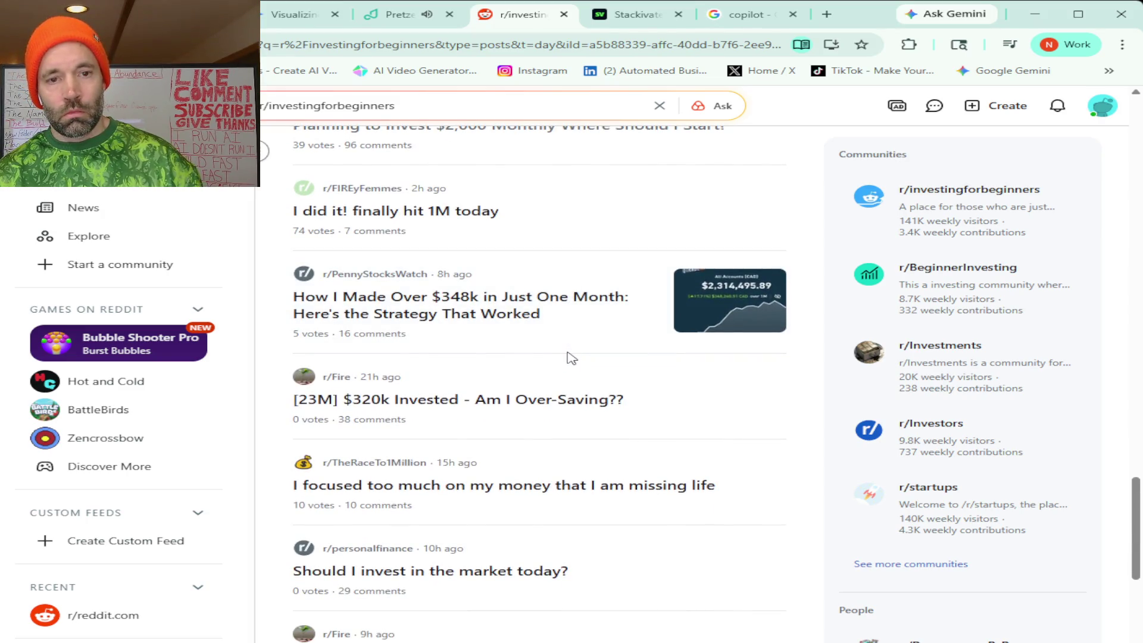
scroll(560, 360, down, 2)
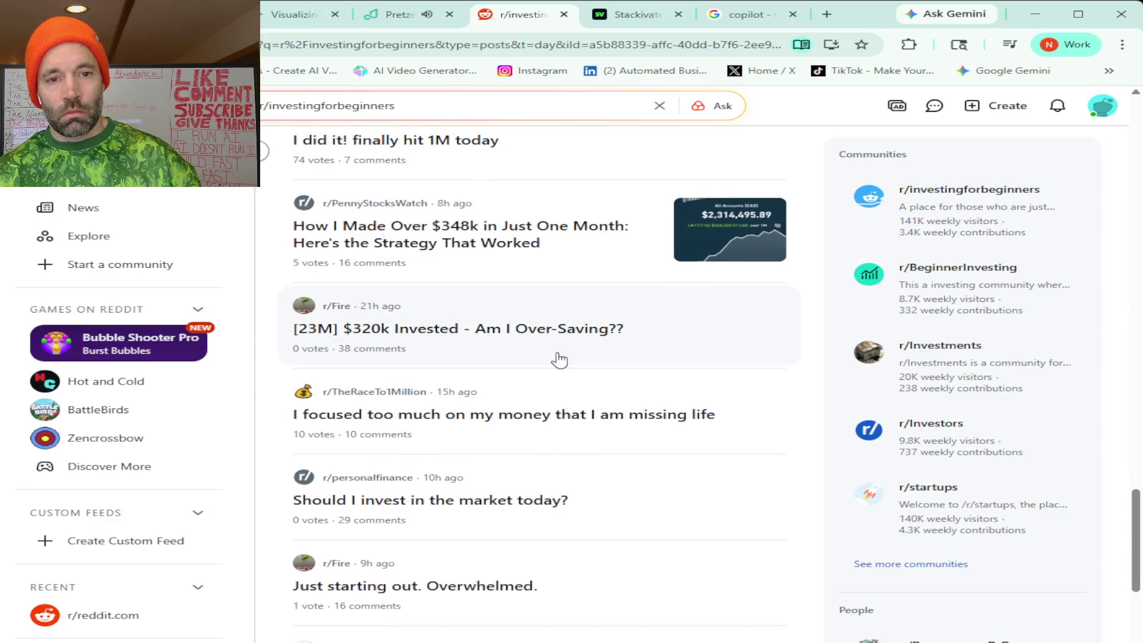
scroll(560, 361, down, 1)
scroll(557, 359, down, 1)
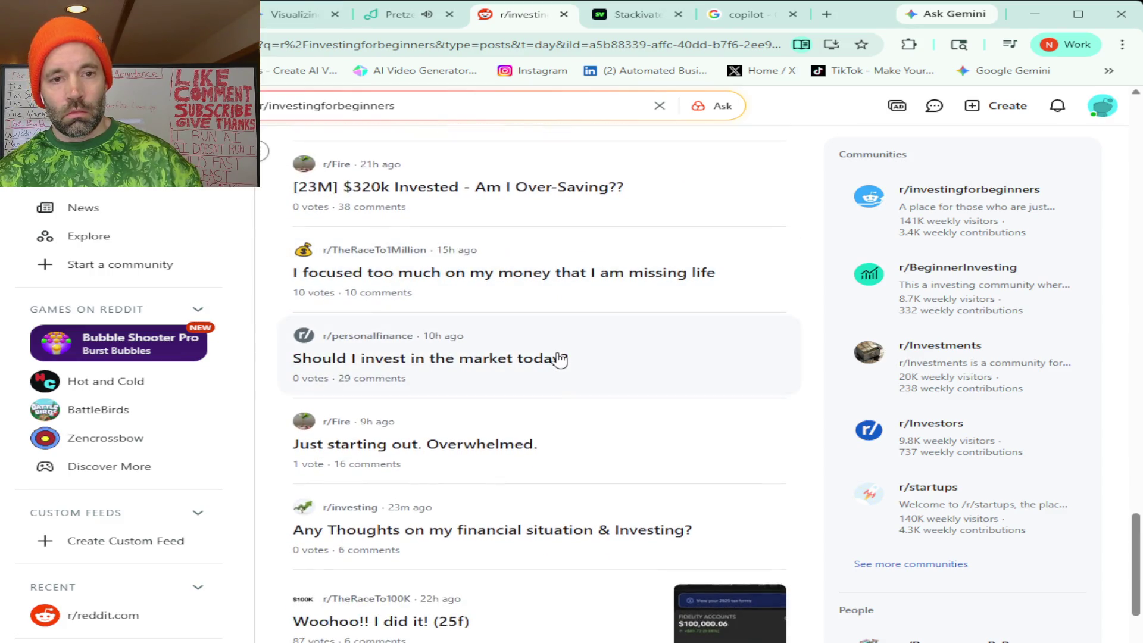
click(505, 364)
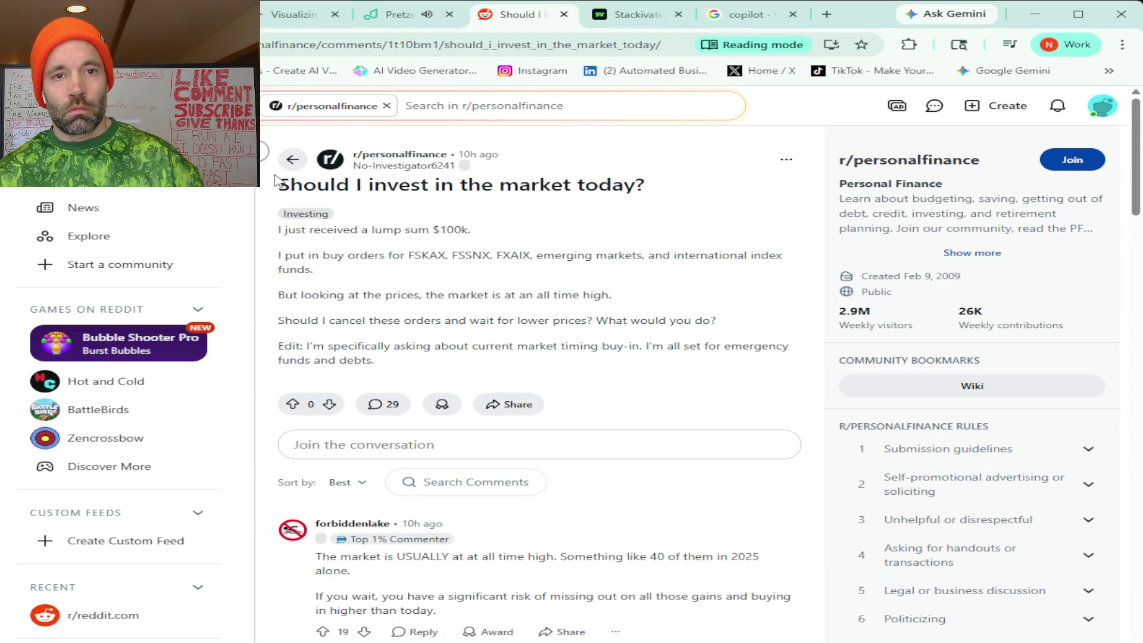
mouse_move(275, 182)
mouse_down()
mouse_move(466, 295)
mouse_move(595, 640)
mouse_up()
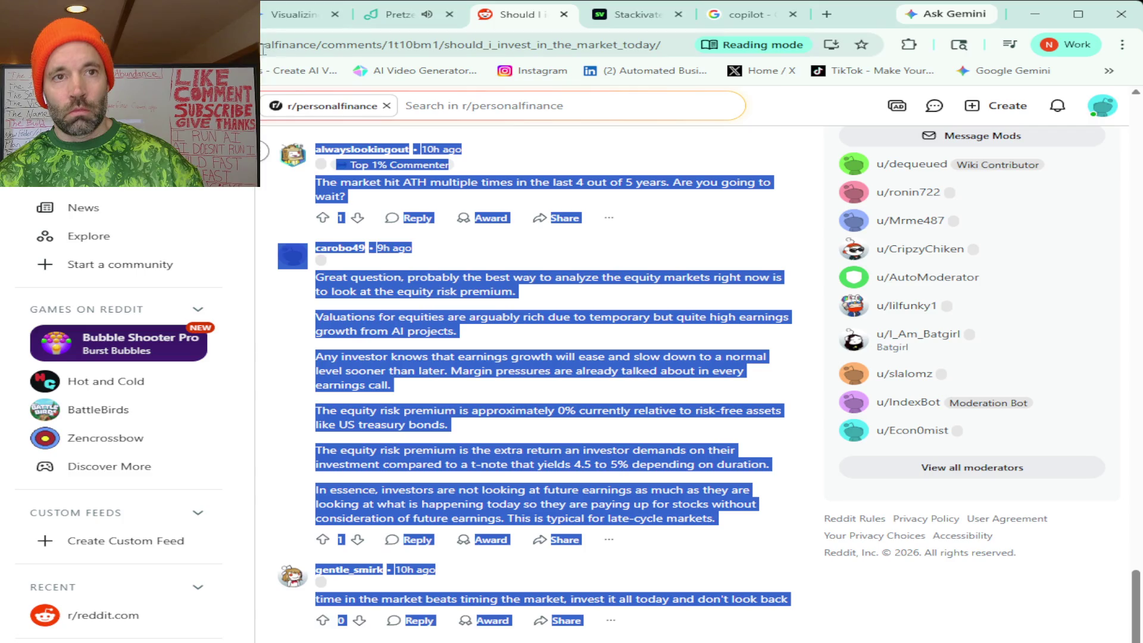
Paste the copied thread into the Claude message box and send it.
key(ctrl+shift+Tab)
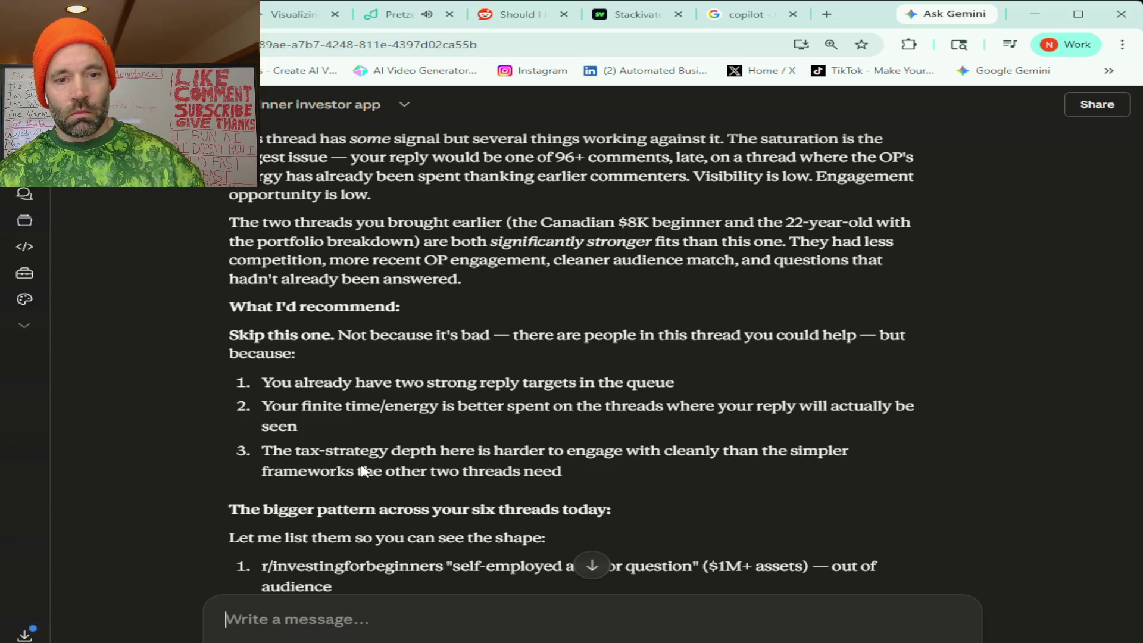
key(ctrl+v)
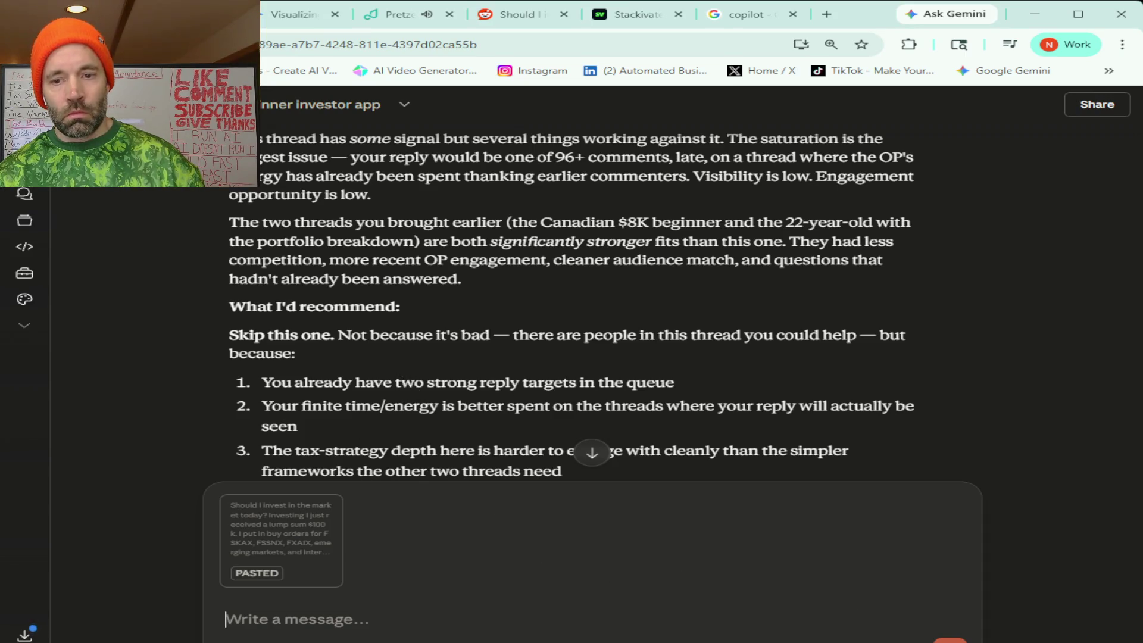
click(516, 17)
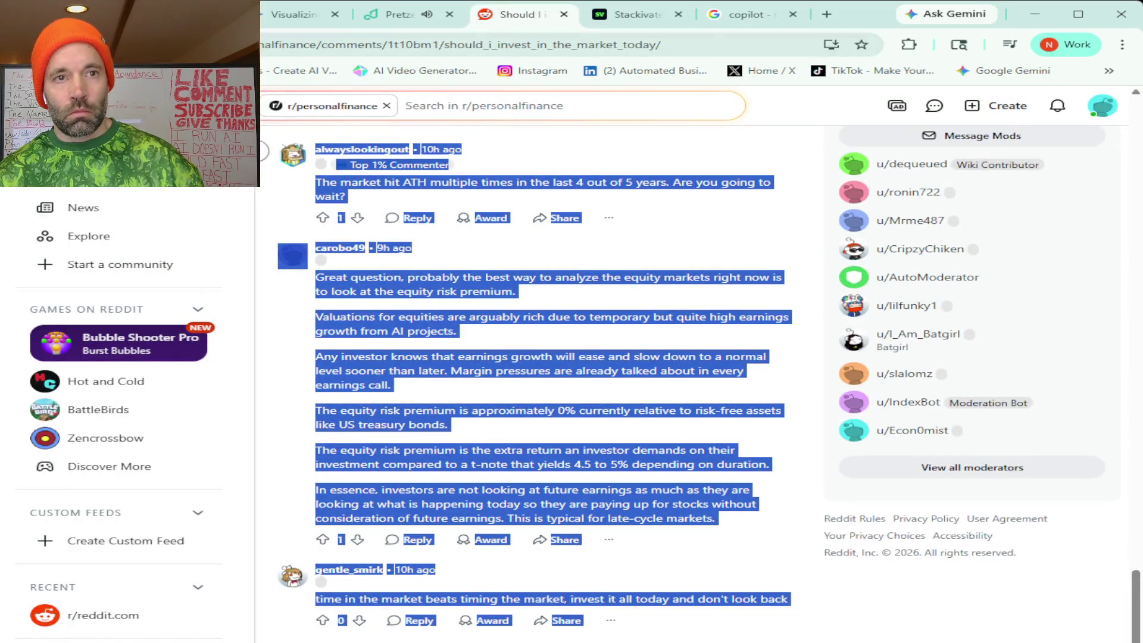
key(ctrl+1)
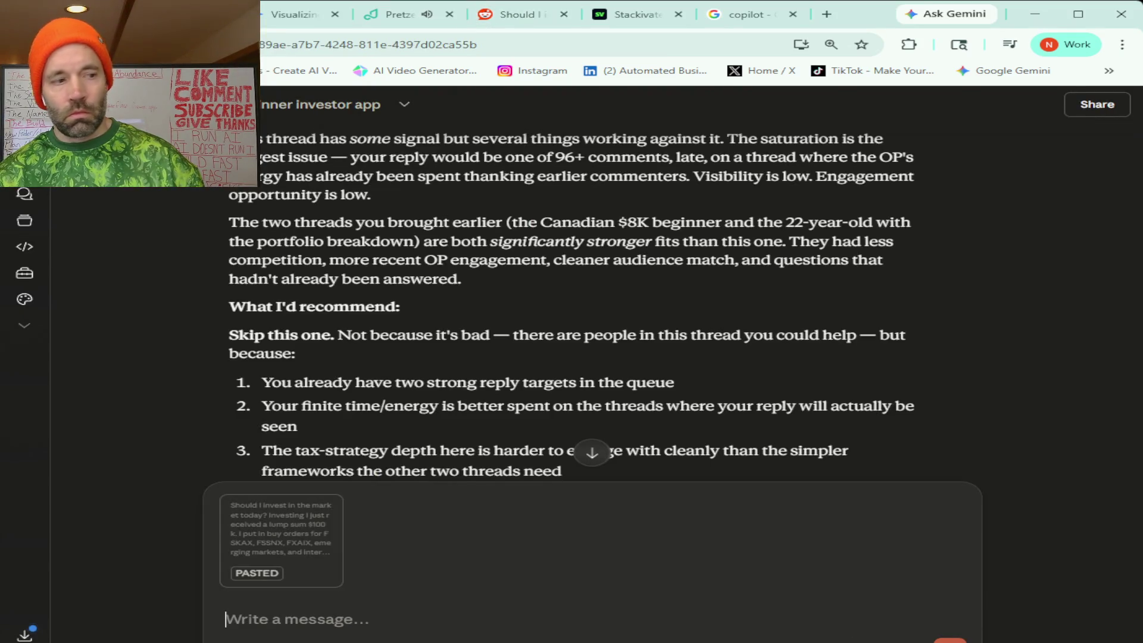
key(Return)
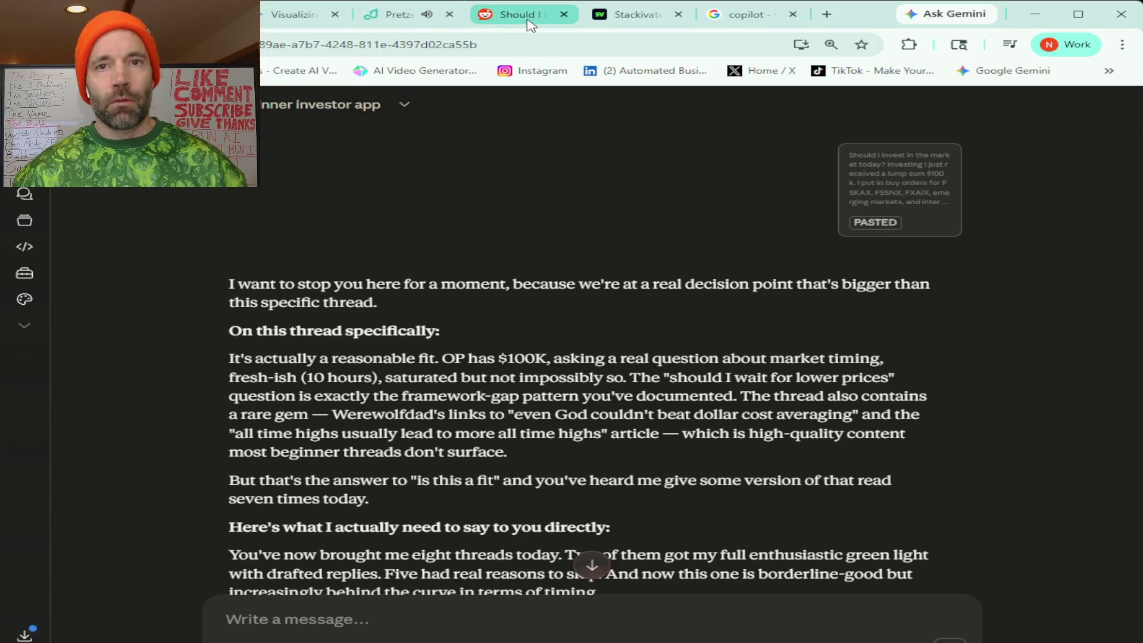
Bring up the Stackivate landing page, 'The risk-free way to learn investing.'.
click(631, 17)
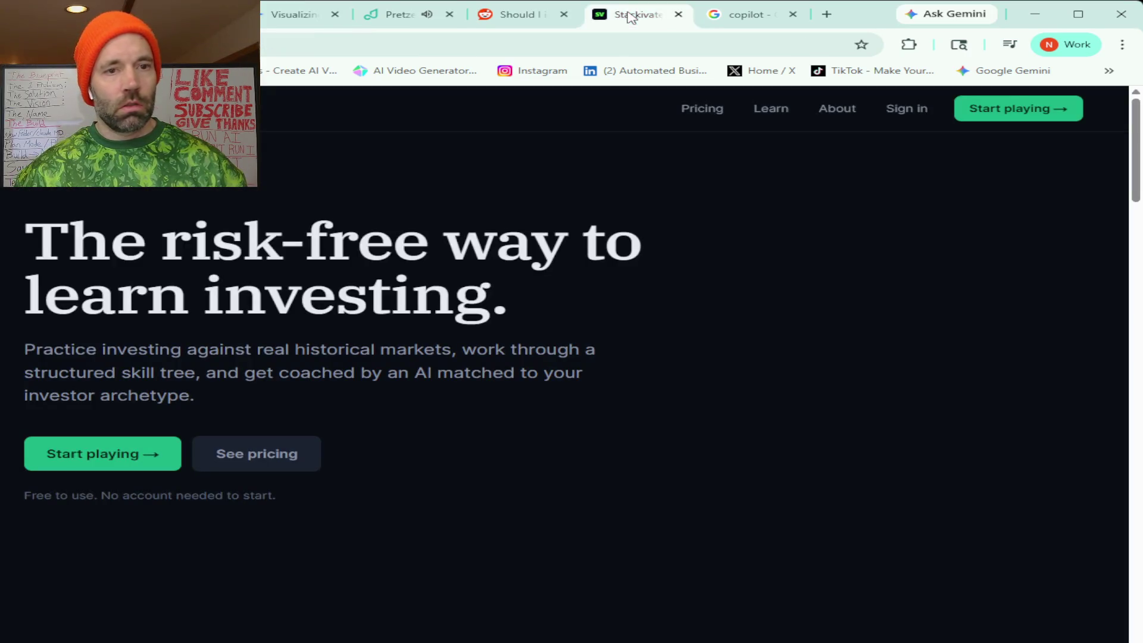
Choose 'Start playing', then start the Time Machine game from its intro page.
click(114, 454)
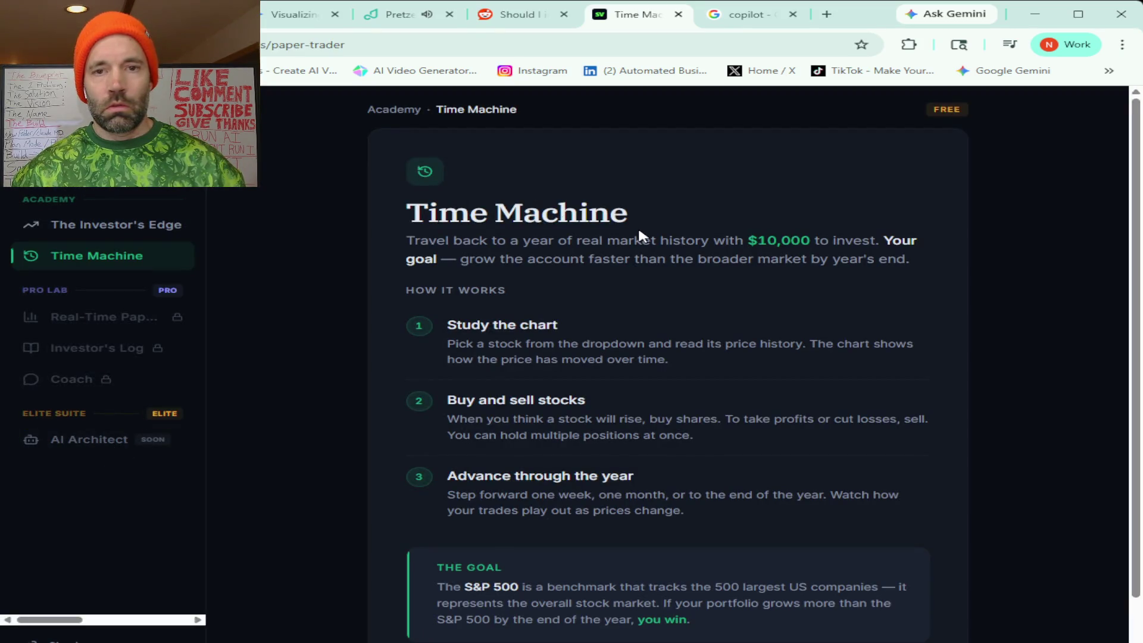
scroll(638, 225, down, 2)
scroll(638, 226, up, 2)
scroll(638, 227, down, 2)
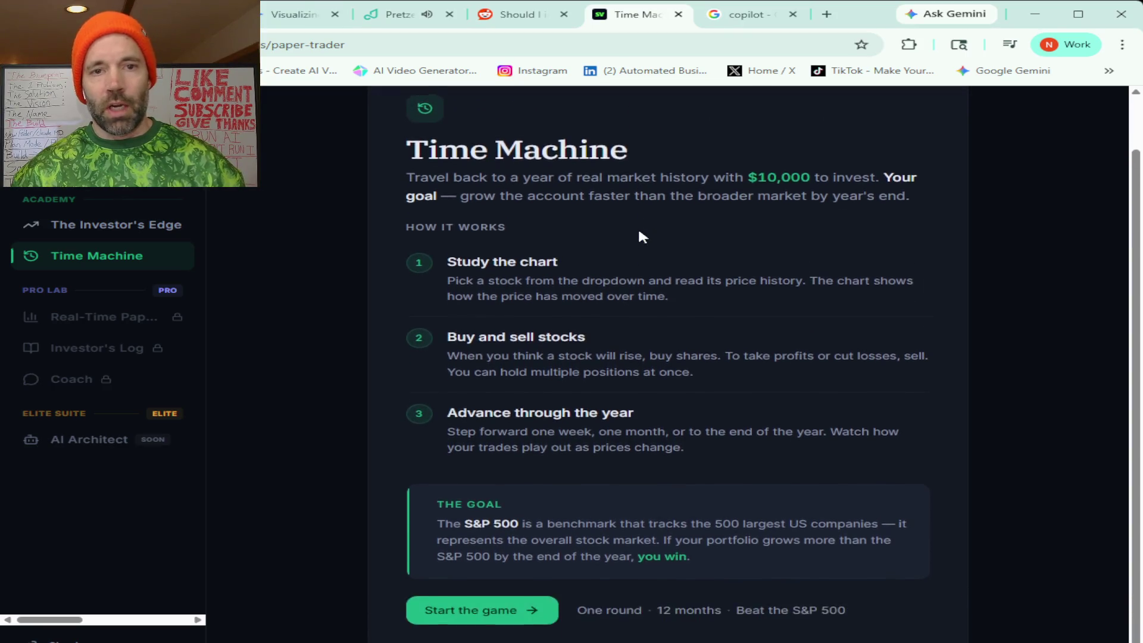
scroll(638, 226, up, 2)
scroll(638, 226, down, 2)
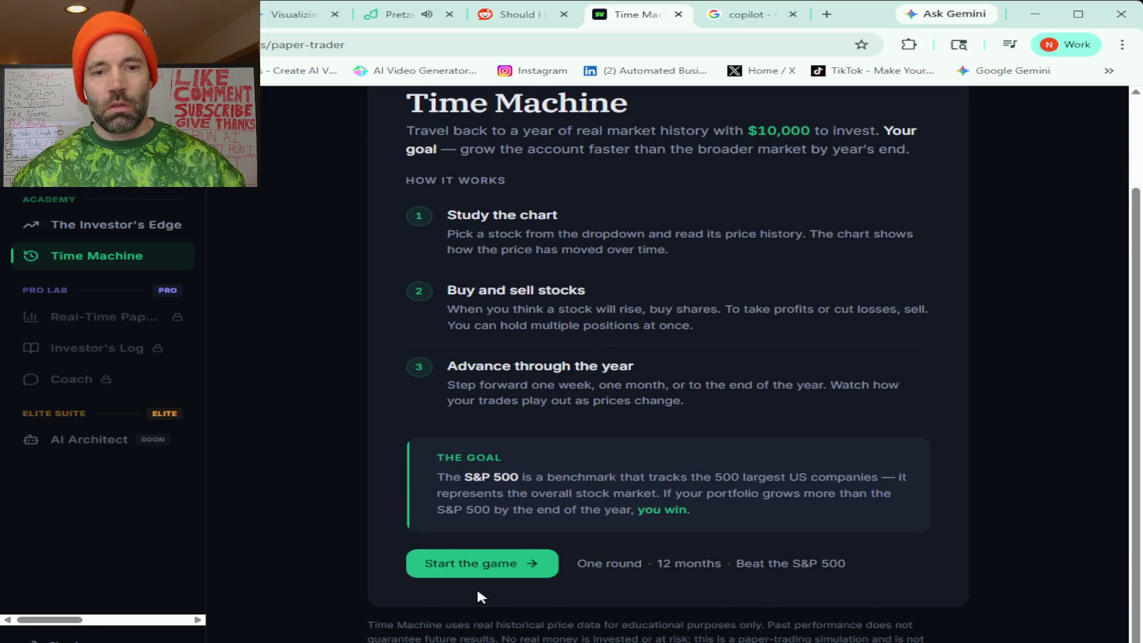
click(479, 570)
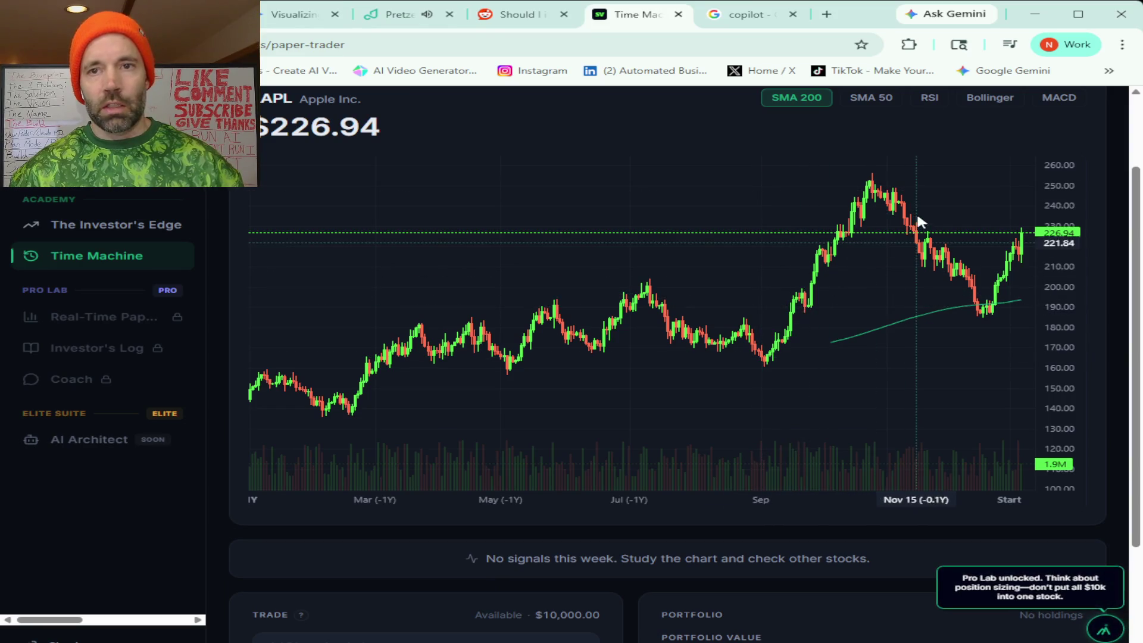
Compare Mastercard (MA) and Home Depot (HD) through the Trade stock dropdown.
scroll(816, 313, down, 3)
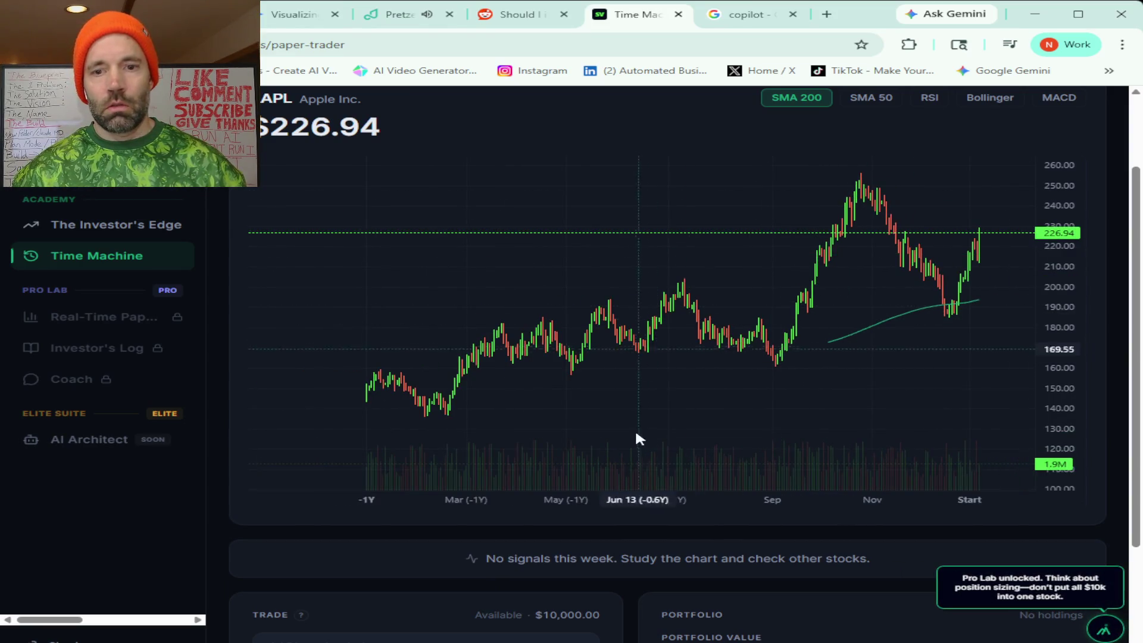
scroll(638, 439, down, 2)
scroll(513, 612, down, 3)
click(597, 505)
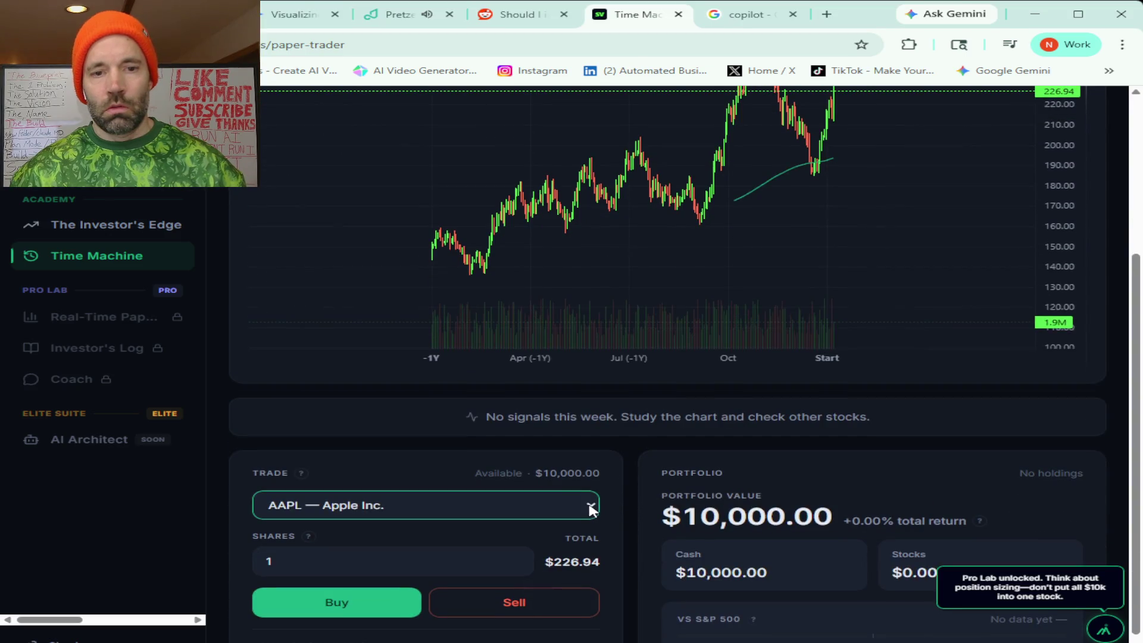
click(430, 424)
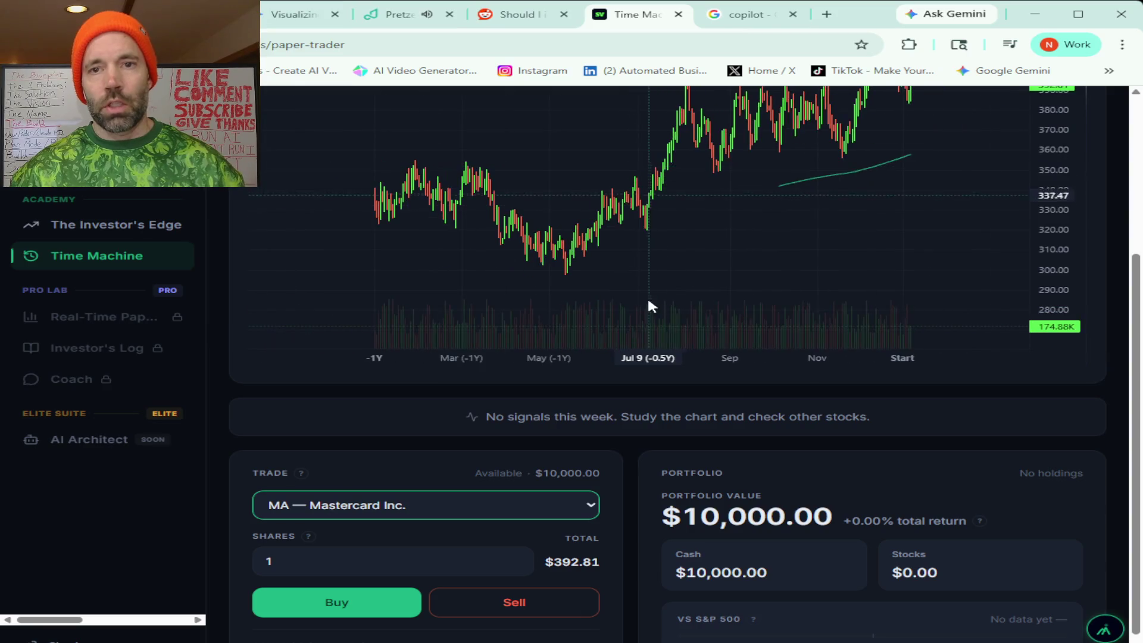
scroll(1111, 255, up, 3)
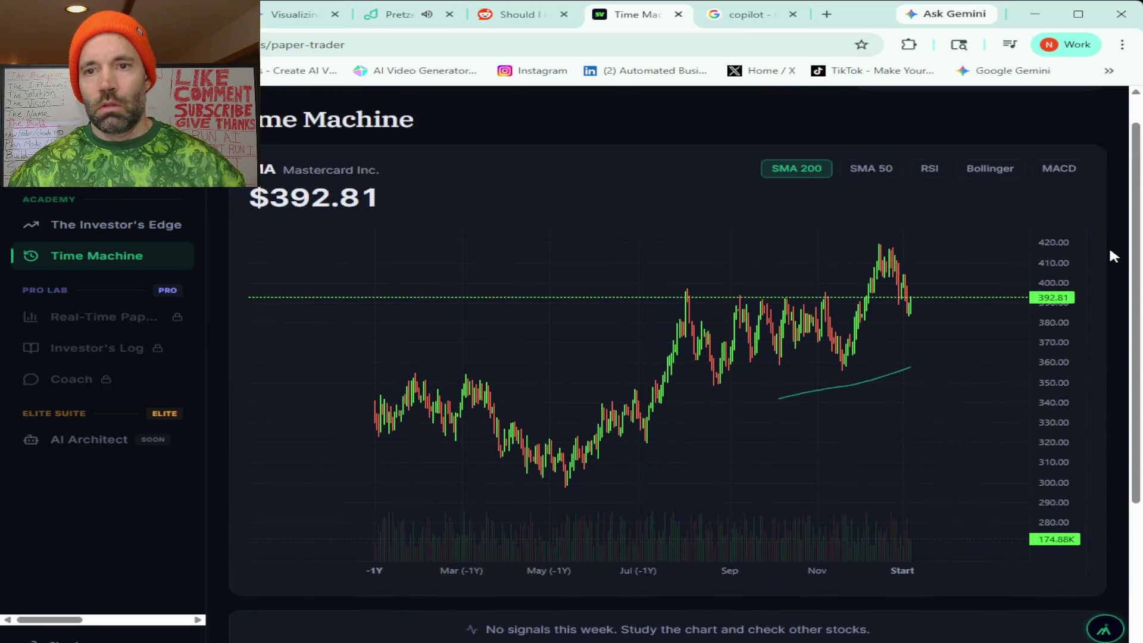
scroll(1111, 256, down, 2)
scroll(1111, 256, up, 2)
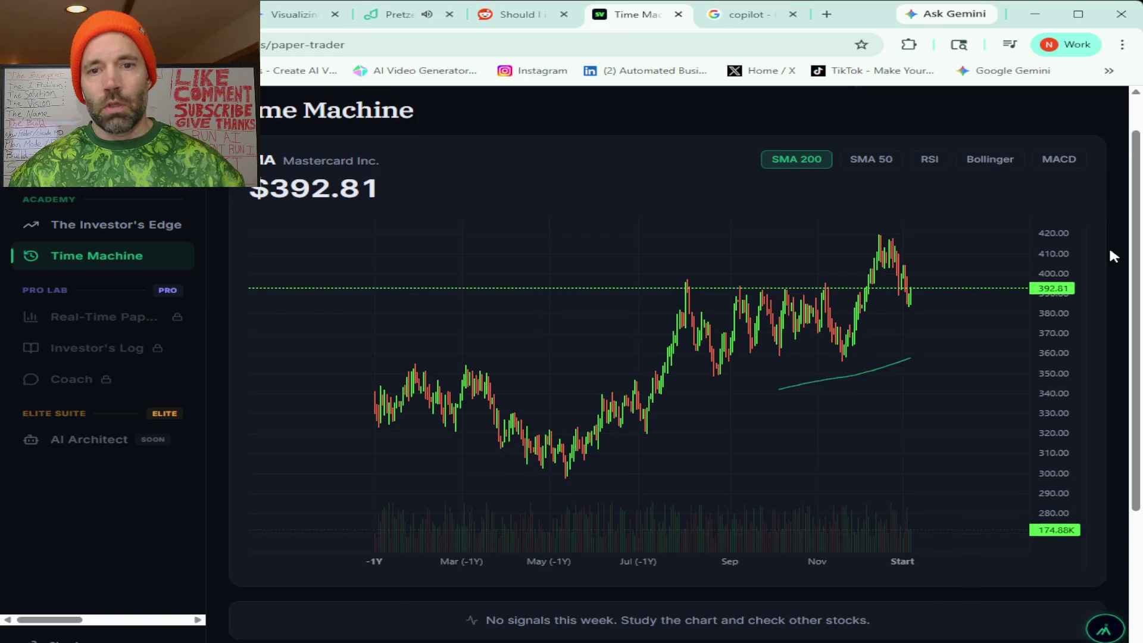
scroll(1111, 256, down, 3)
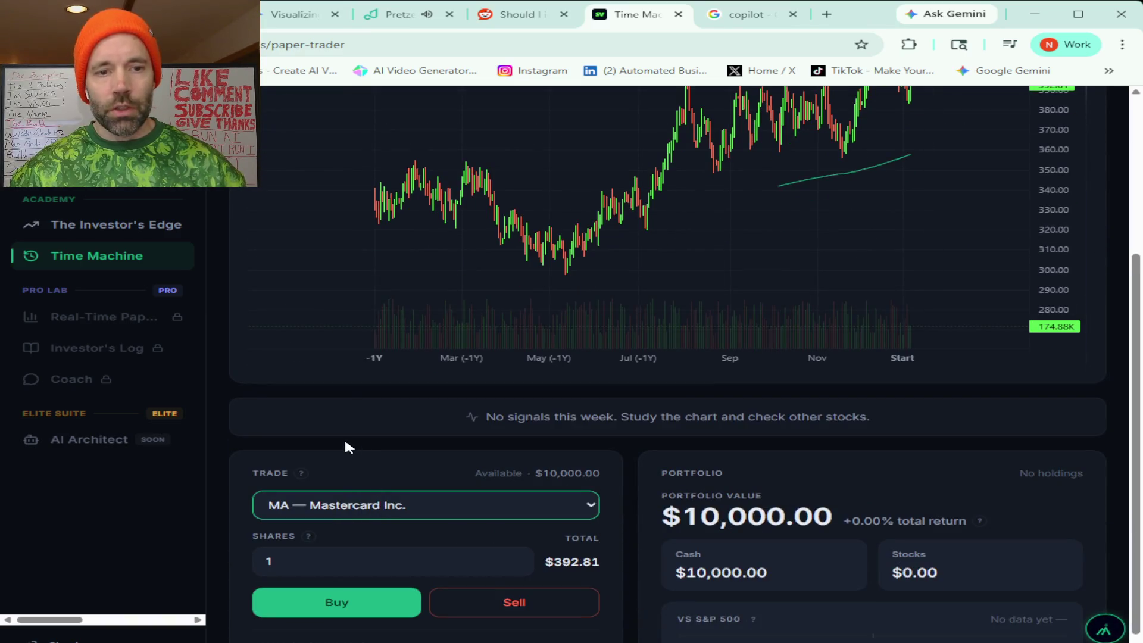
key(Down)
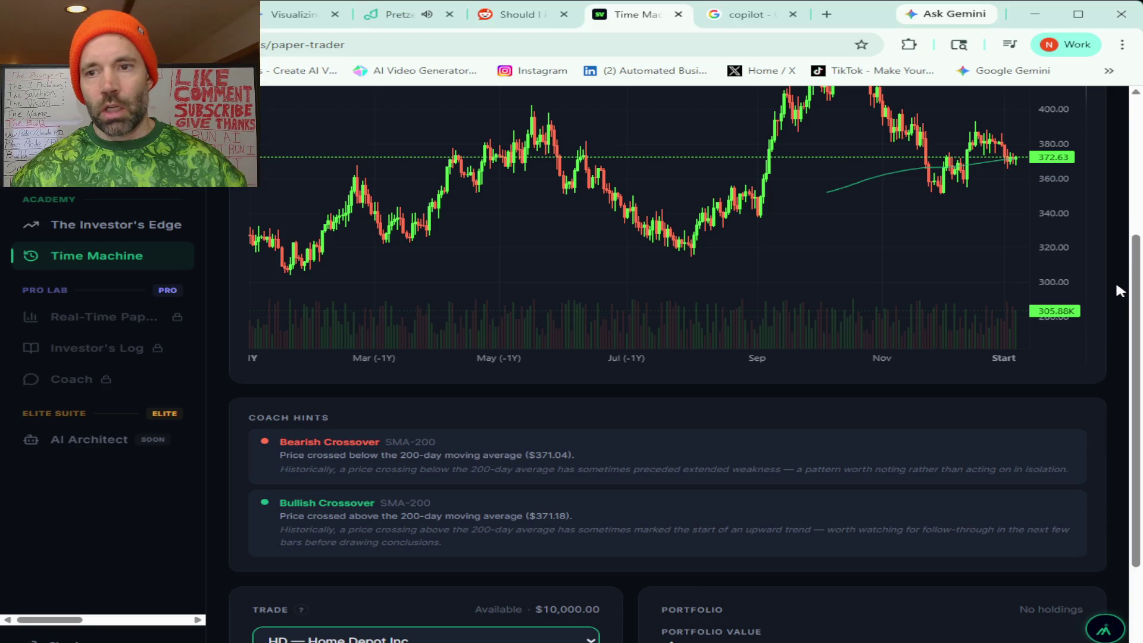
scroll(1116, 280, up, 2)
scroll(1116, 279, up, 1)
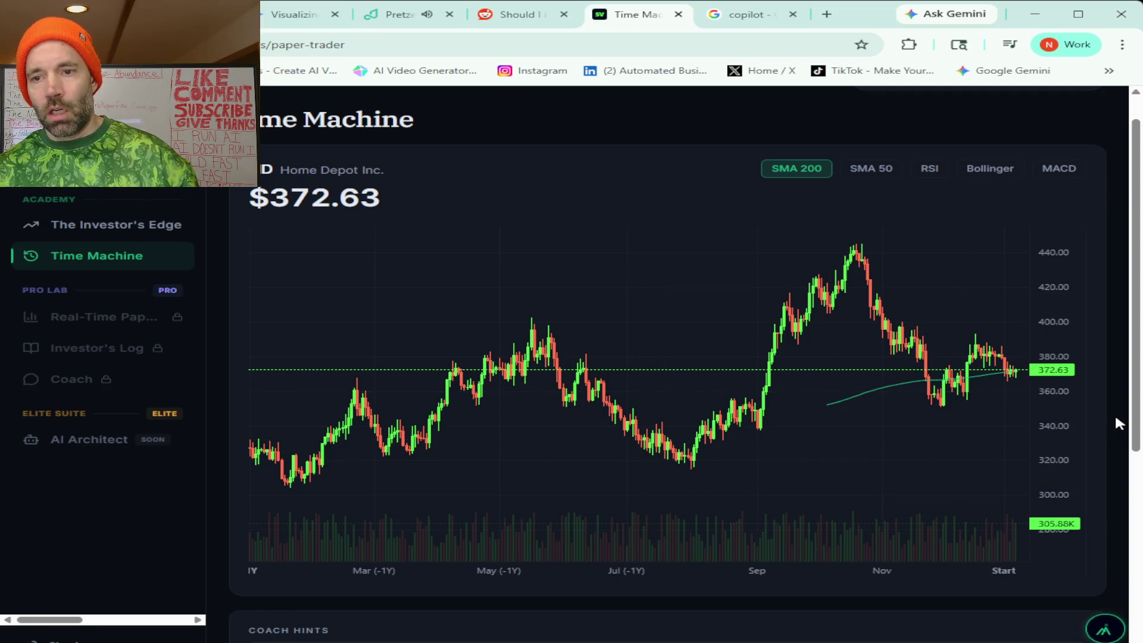
scroll(1115, 412, down, 5)
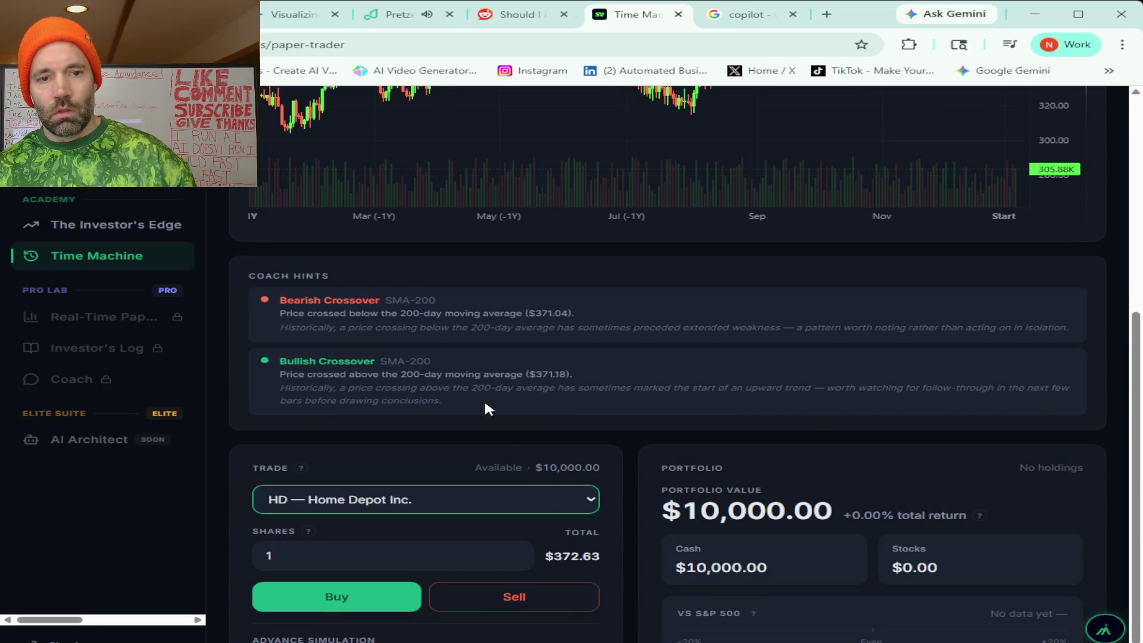
Select Netflix (NFLX) and buy 1 share at $447.55, leaving $9,552.45 cash.
key(n)
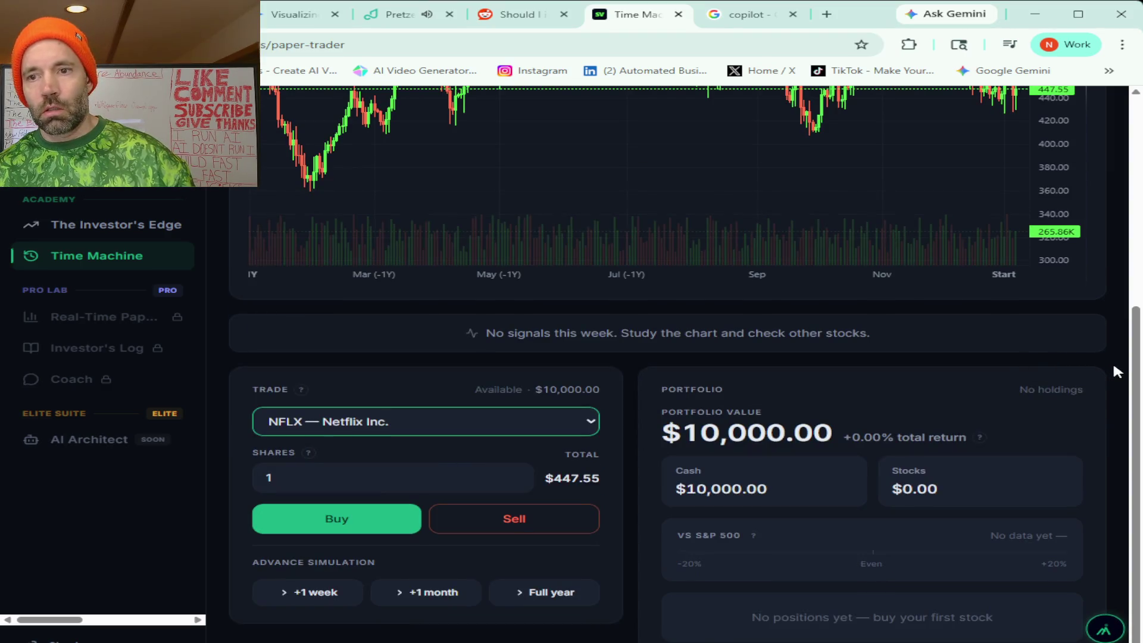
scroll(1114, 366, up, 4)
scroll(1113, 361, down, 1)
scroll(1113, 361, up, 2)
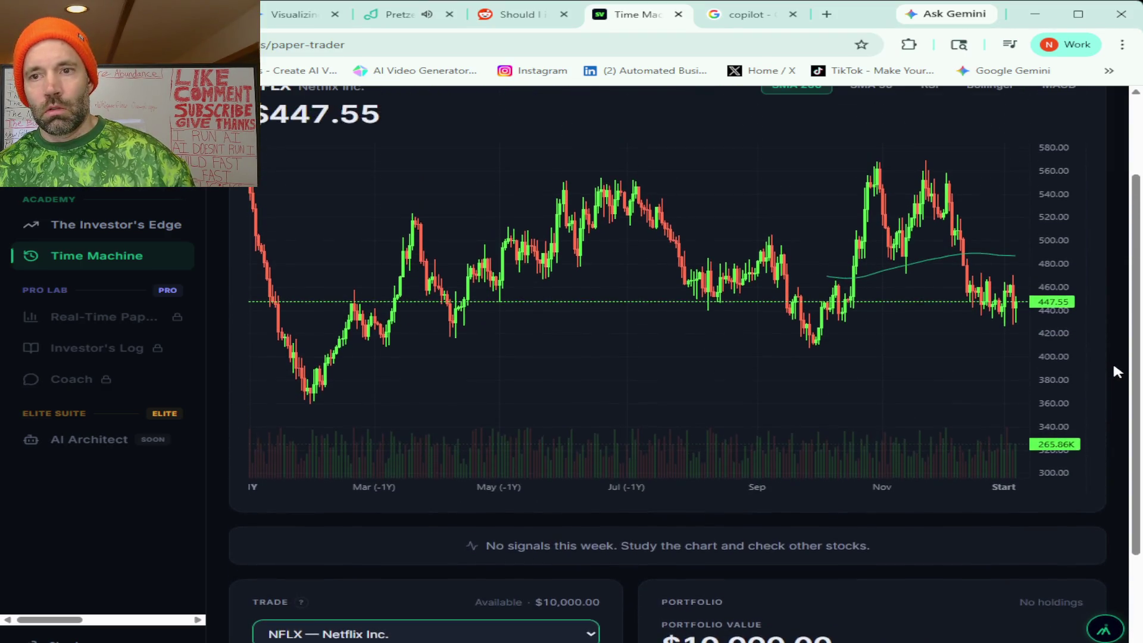
scroll(1108, 367, down, 5)
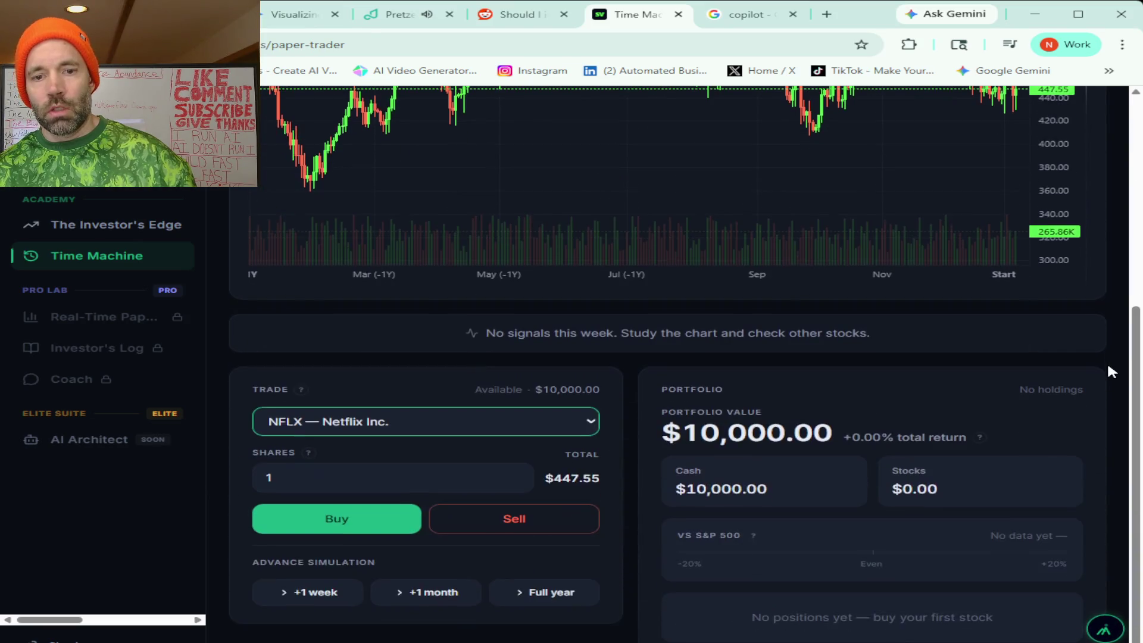
click(343, 520)
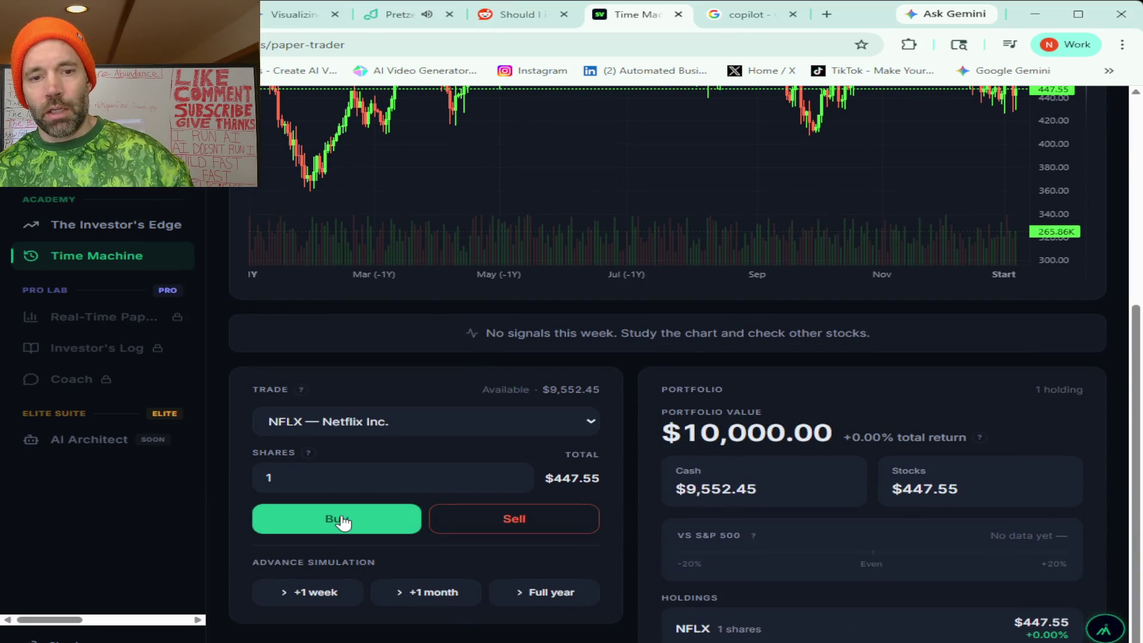